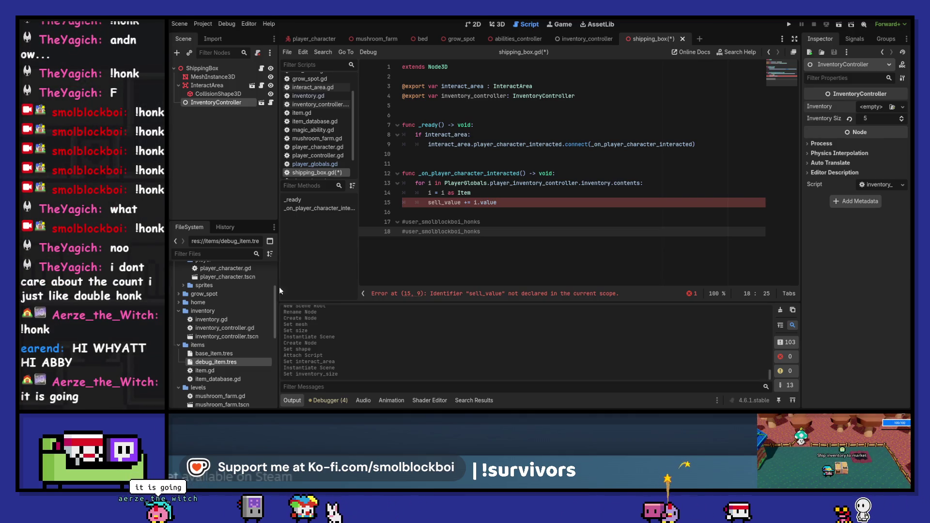
Delete the two honk comment lines and the undeclared sell_value statement at the end of shipping_box.gd.
click(490, 227)
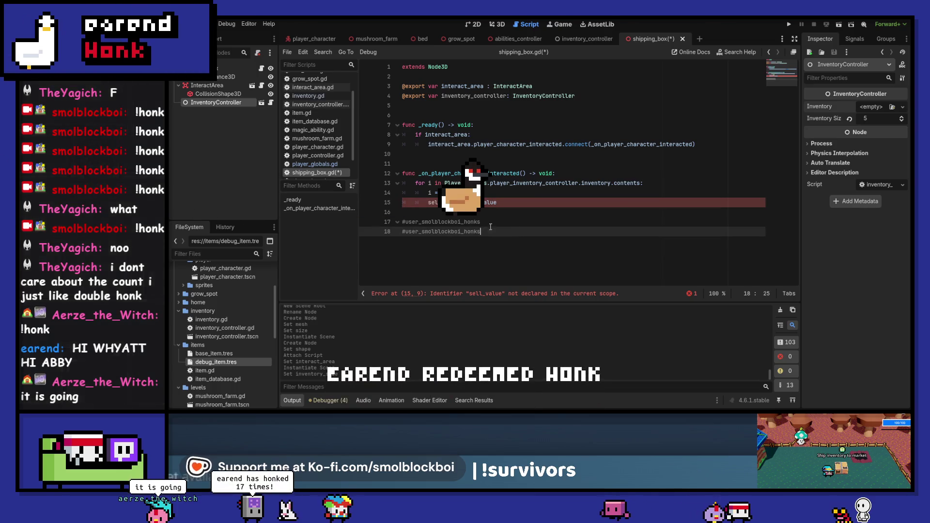
drag(490, 227, 339, 219)
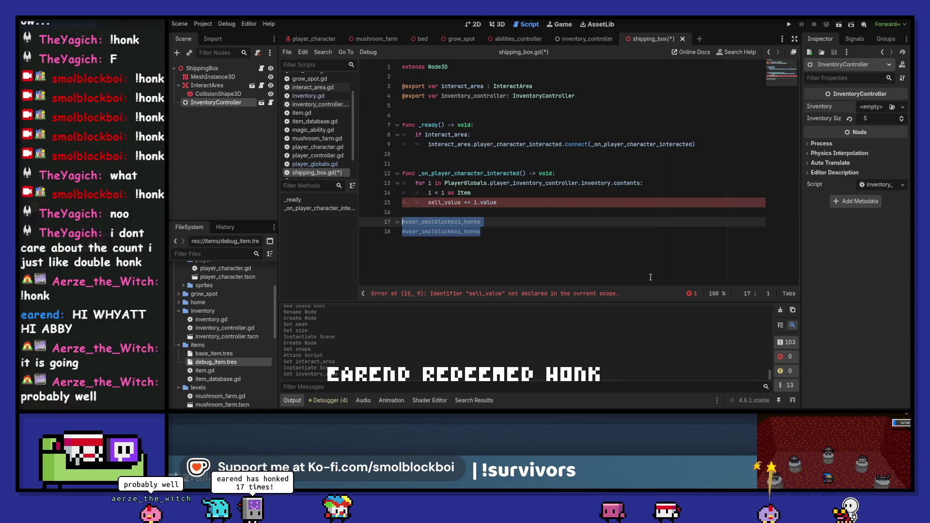
key(BackSpace)
key(BackSpace)
key(BackSpace)
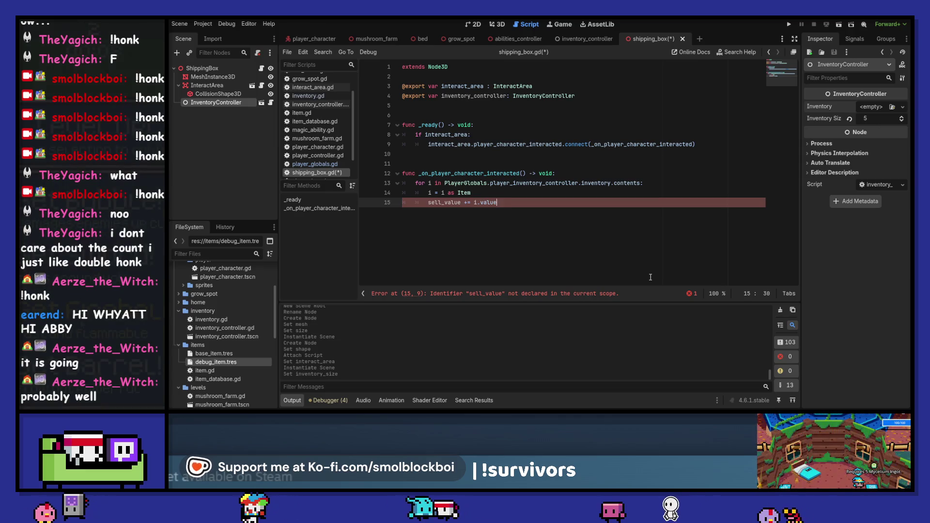
key(ctrl+z)
key(ctrl+z)
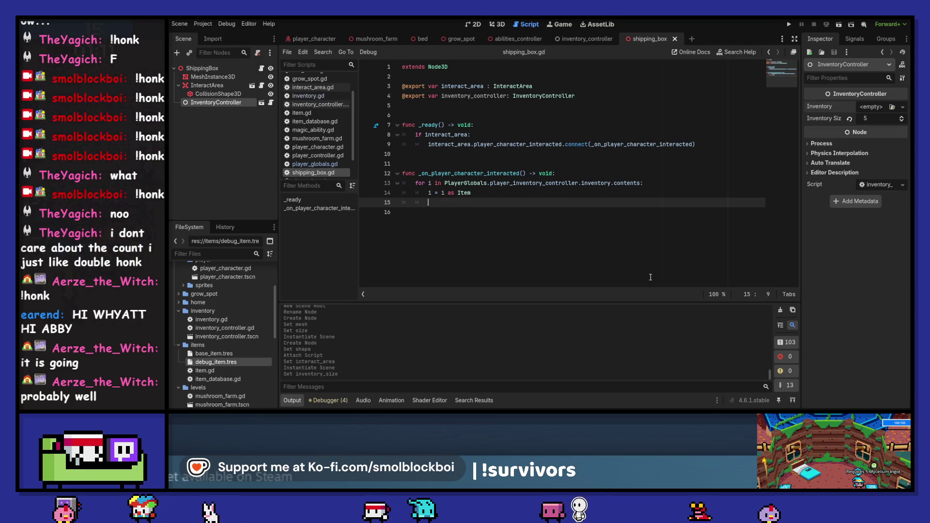
Add inventory_controller.add_item(i) inside the item loop.
text(inventory_controller.ad)
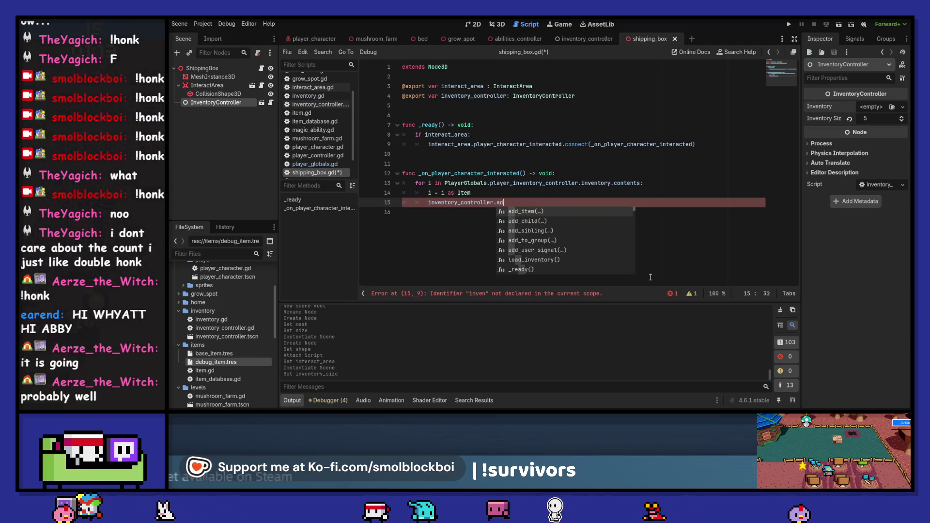
key(Return)
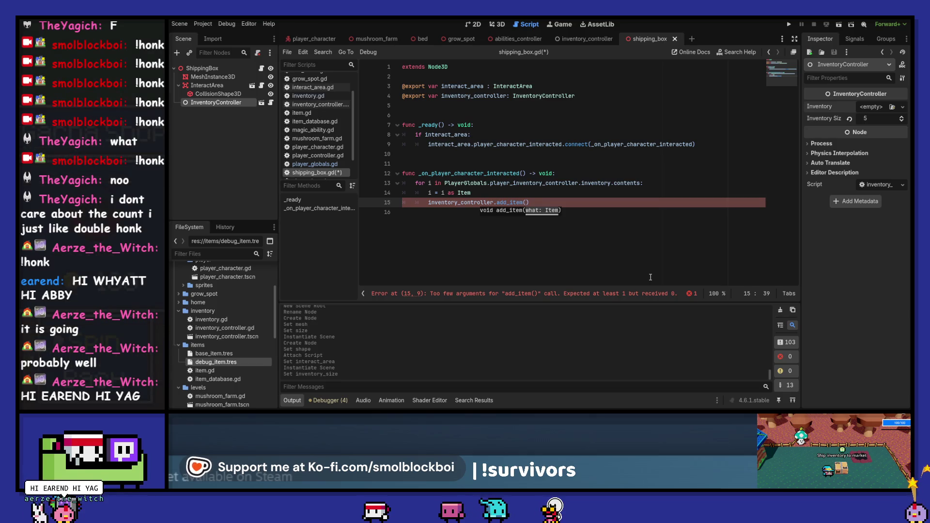
text())
key(Return)
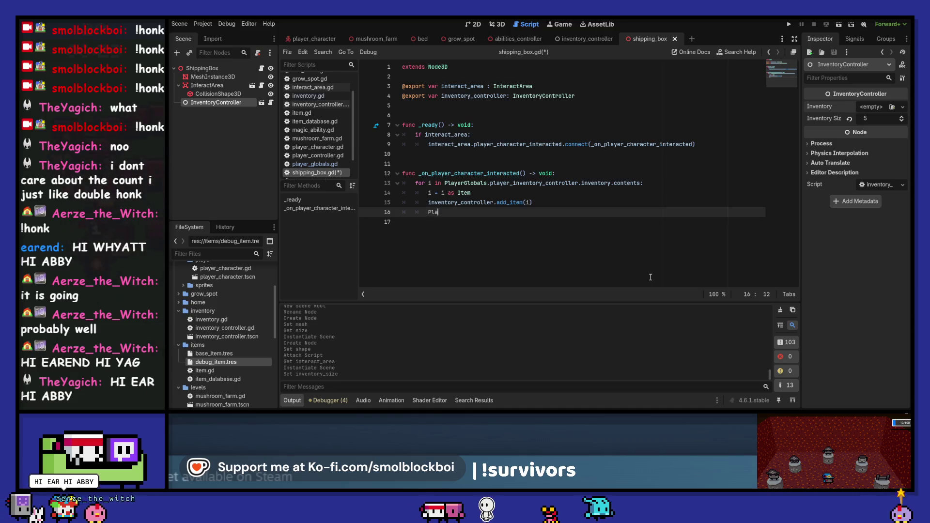
Add PlayerGlobals.player_inventory_controller.remove_item(i) on the next line.
text(Player)
key(Down)
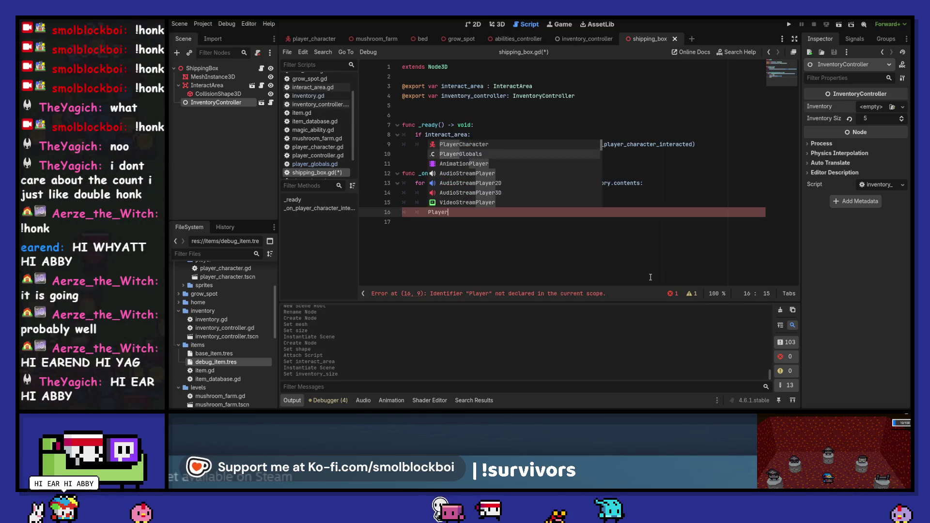
key(Return)
text(.pl)
key(Return)
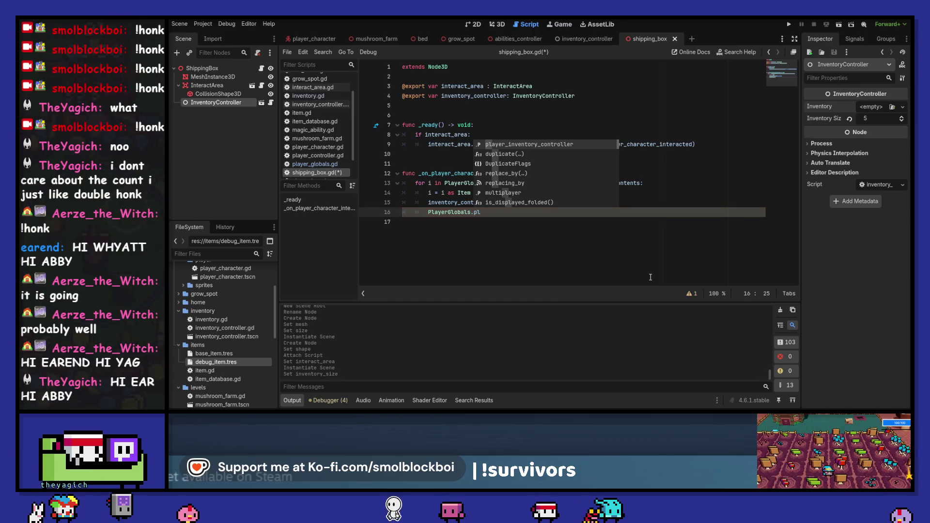
text(.re)
key(Return)
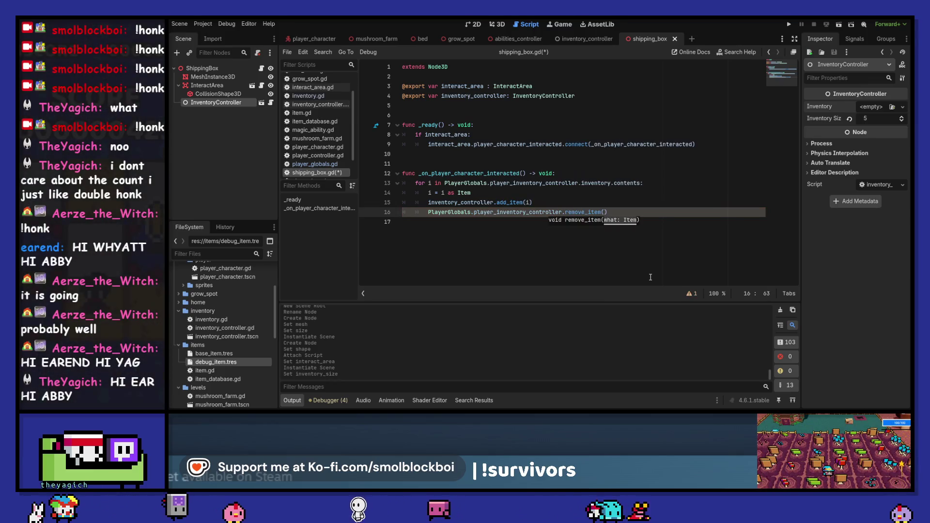
text(i)
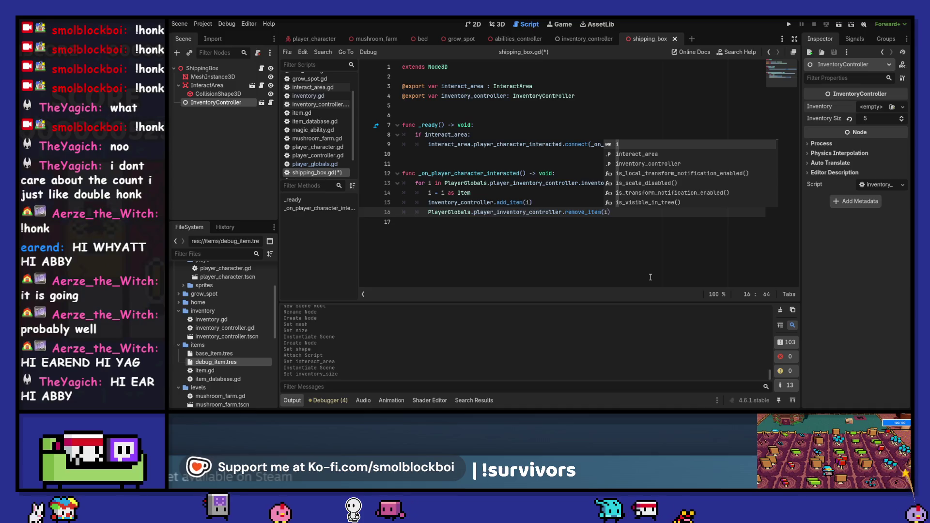
key(Escape)
Save the shipping_box.gd script.
key(ctrl+s)
key(Down)
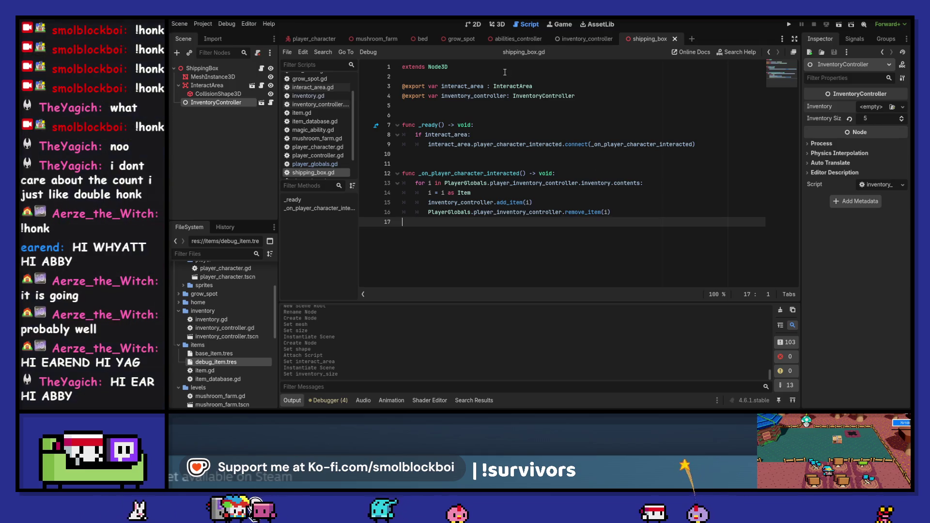
click(203, 24)
Check the autoloads in Project Settings, then add 'signal day_ended' below day_started in time_system.gd.
click(218, 32)
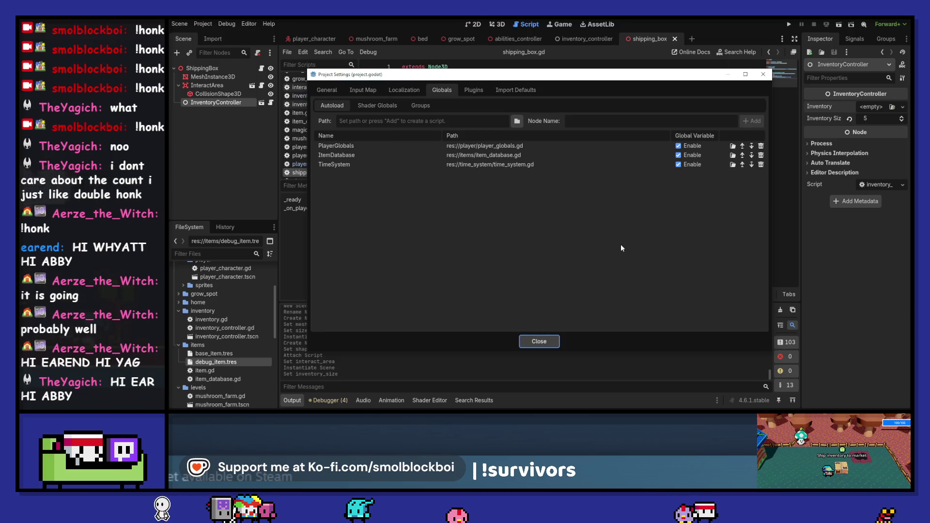
click(539, 341)
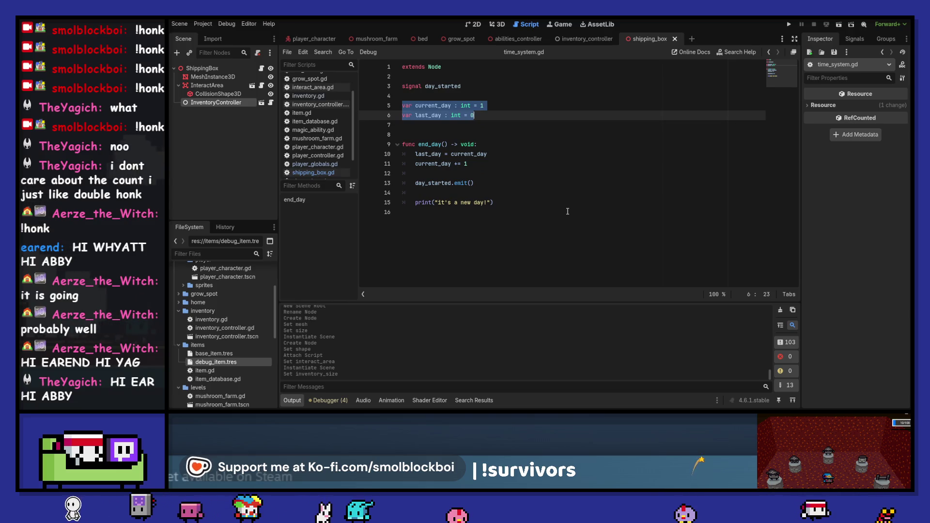
click(458, 89)
key(Return)
text(signal day_ended)
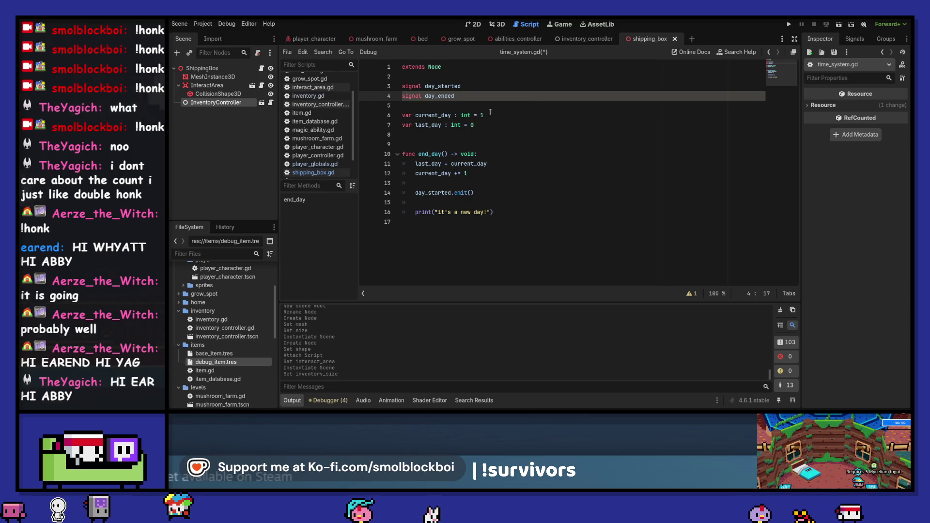
Try making end_day emit day_ended, then revert it to day_started and save.
double_click(433, 193)
key(ctrl+v)
key(ctrl+s)
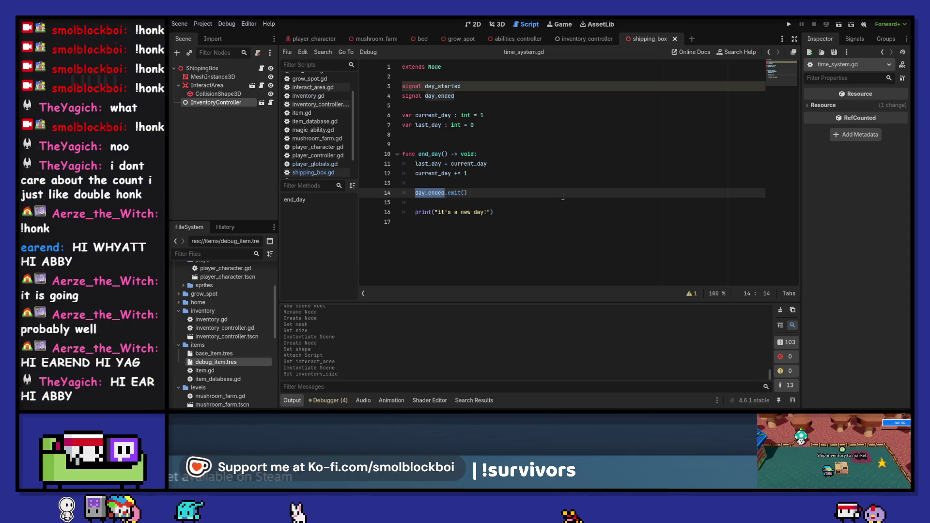
key(ctrl+z)
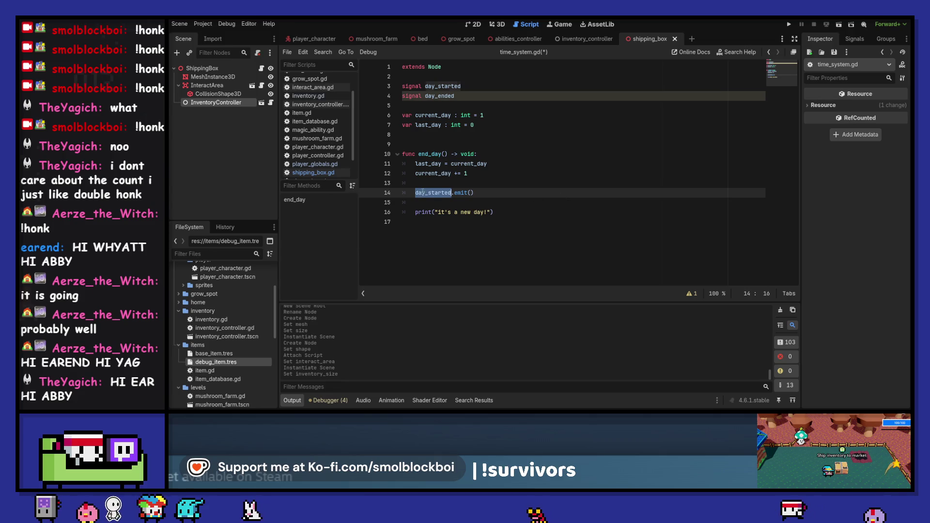
key(ctrl+s)
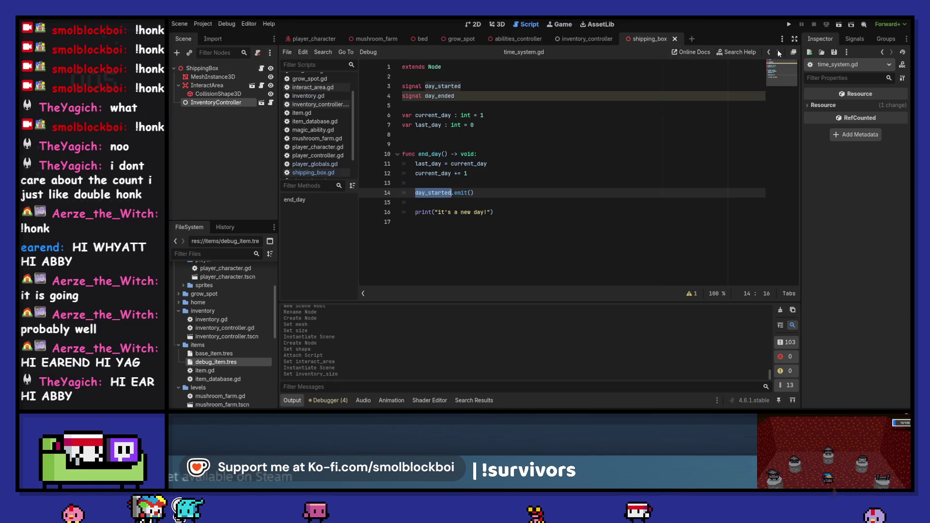
click(782, 40)
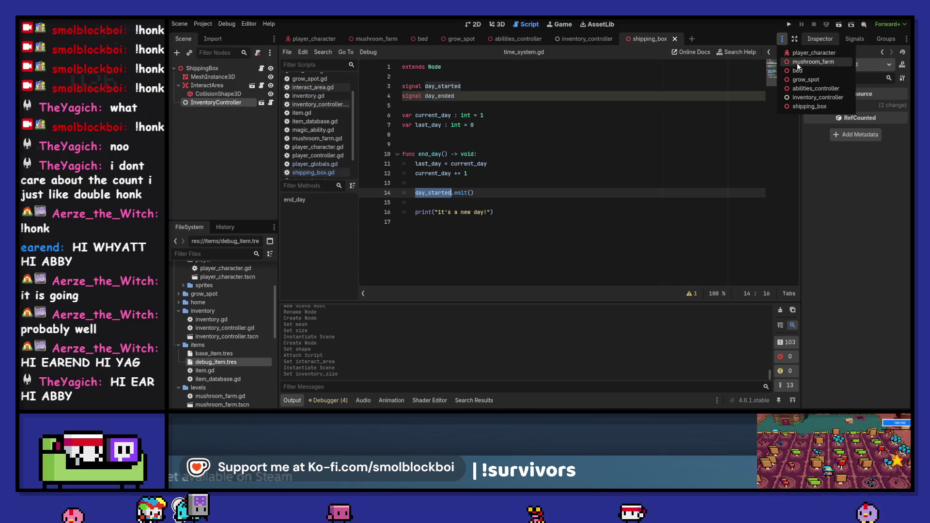
Switch to mushroom_farm, start a TimeSystem line after the connect call in _ready, then view the farm in 3D.
click(813, 62)
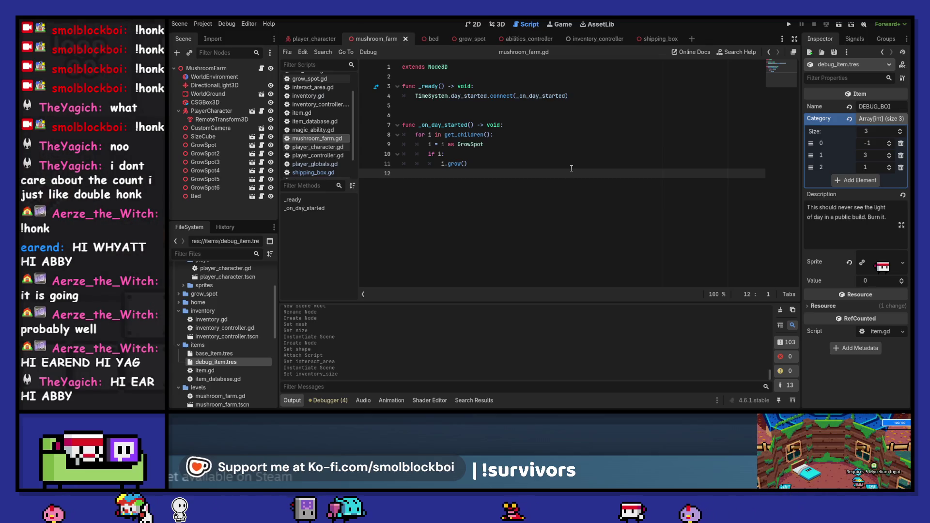
click(605, 96)
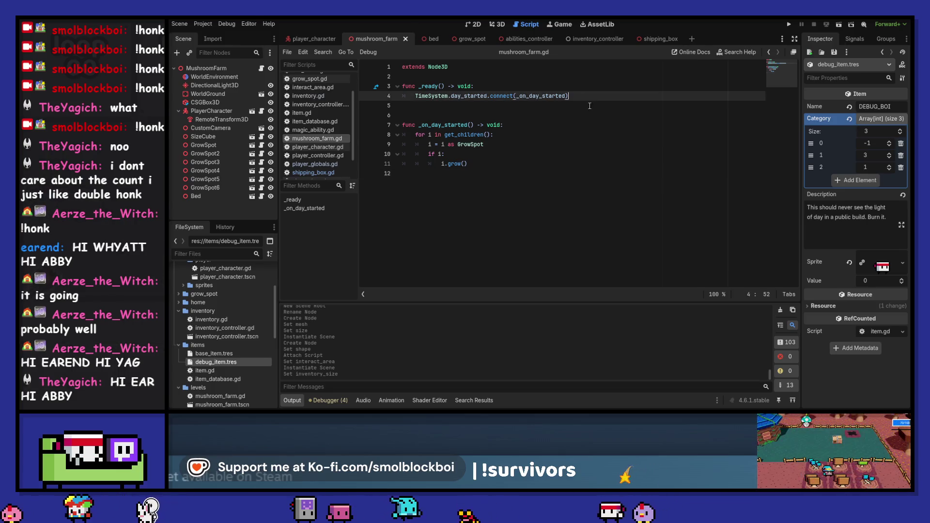
key(Return)
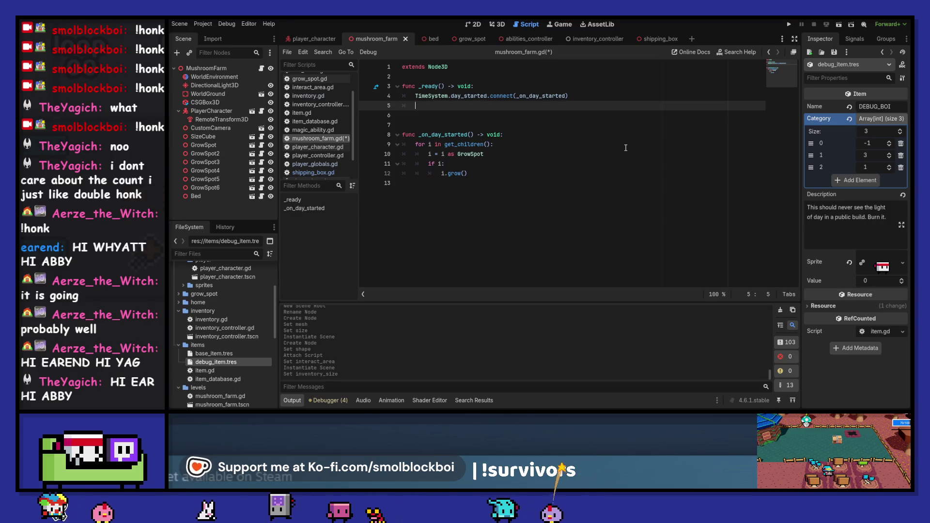
text(TimeSystem)
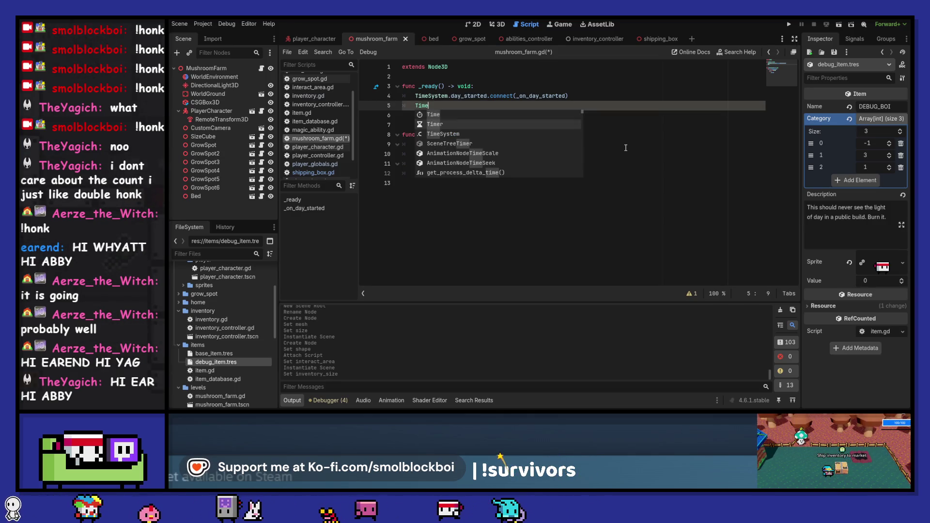
key(Up)
key(Up)
key(Up)
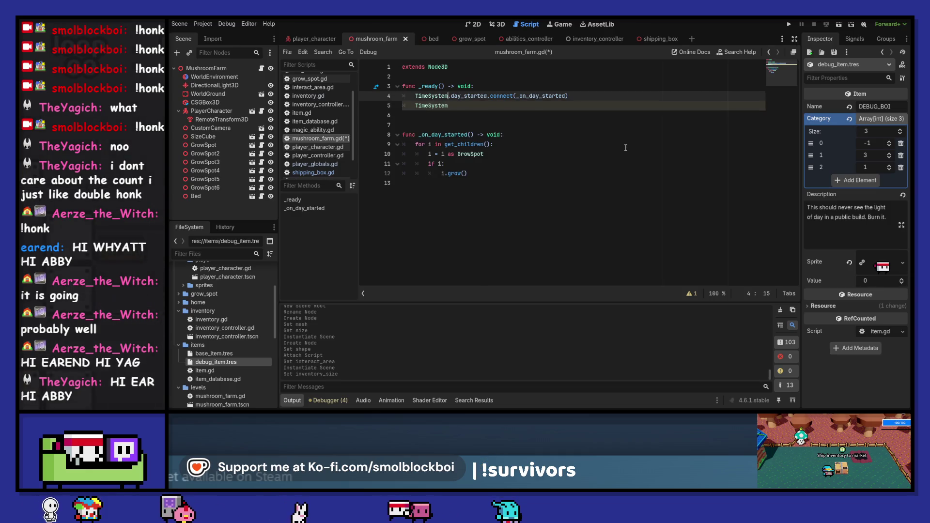
key(Return)
key(Down)
key(Down)
key(Down)
key(Up)
key(Up)
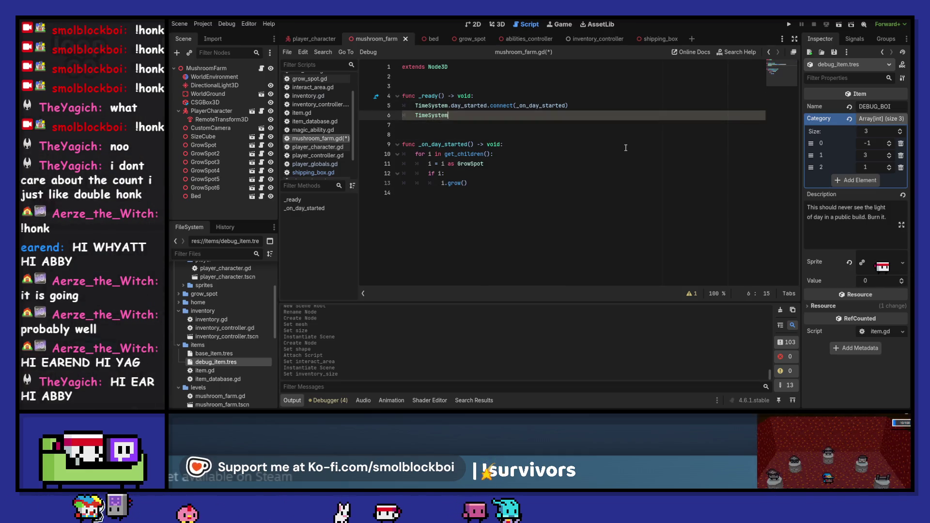
click(500, 25)
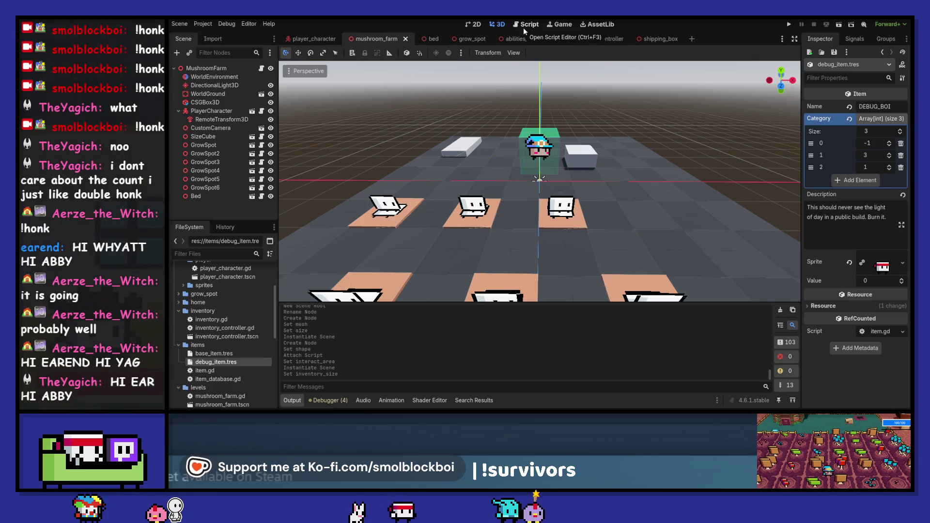
Collapse the Category array, select MushroomFarm, then open the shipping_box scene and its script.
click(884, 118)
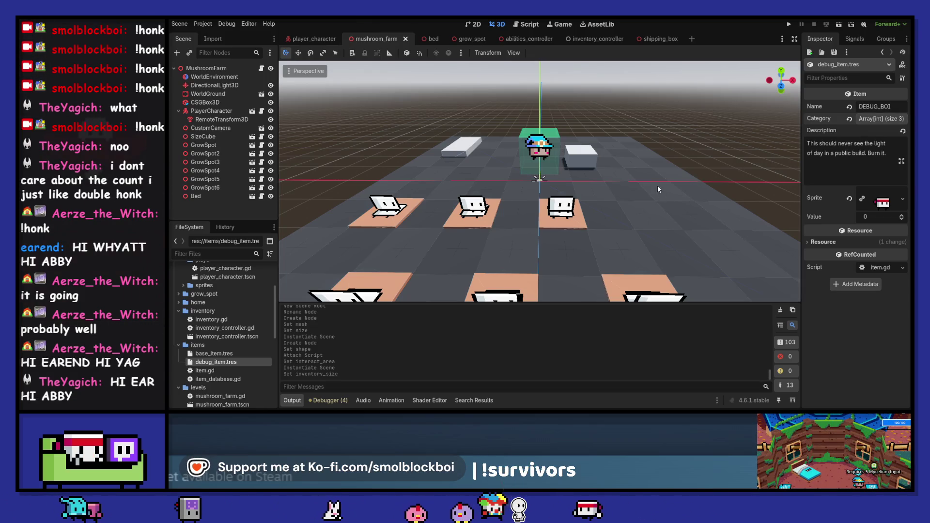
click(226, 68)
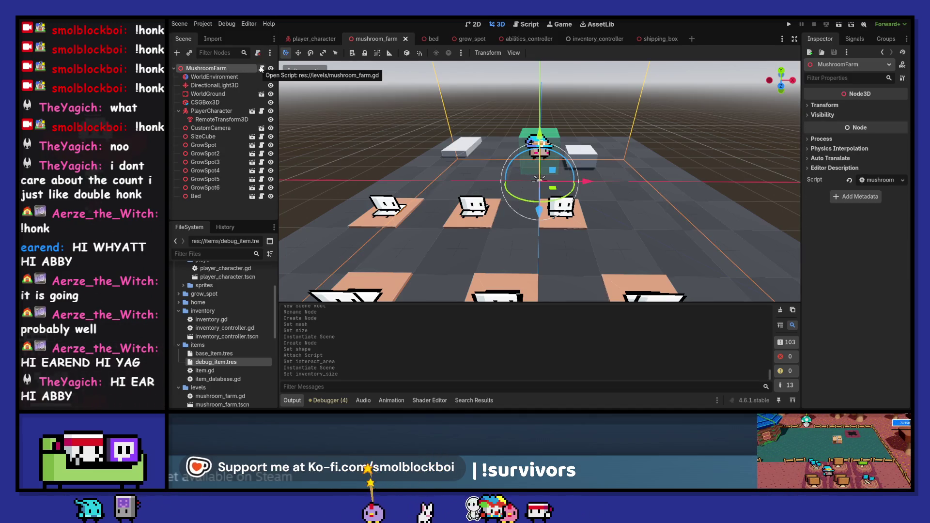
click(662, 39)
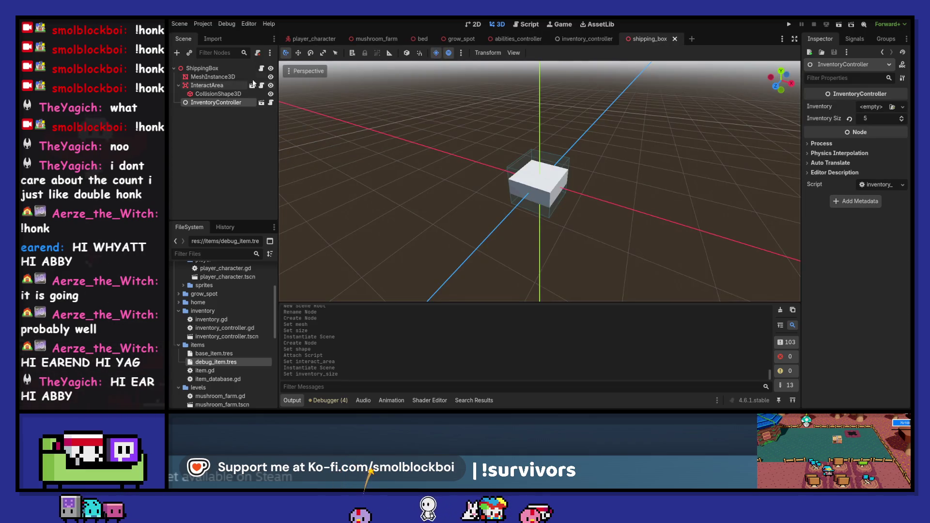
click(261, 69)
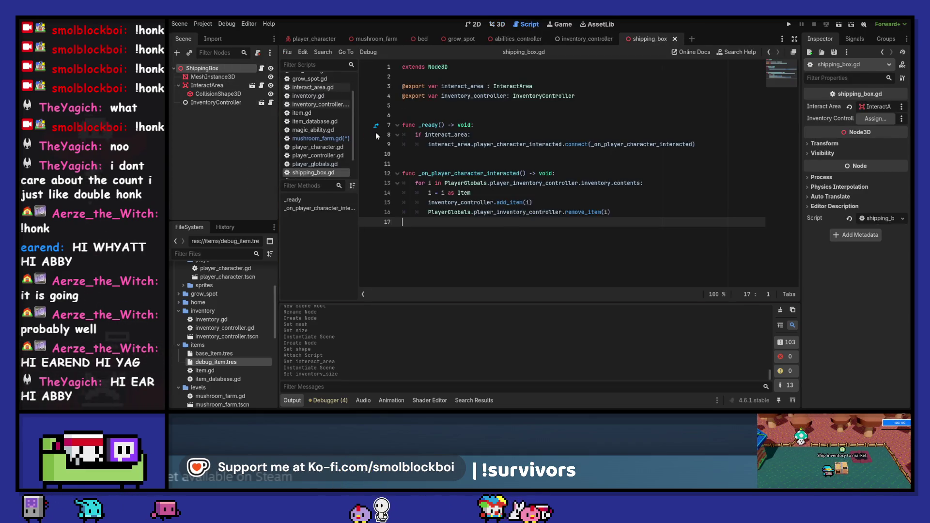
Delete the stray TimeSystem line from mushroom_farm.gd and return to shipping_box.gd's _ready function.
click(330, 138)
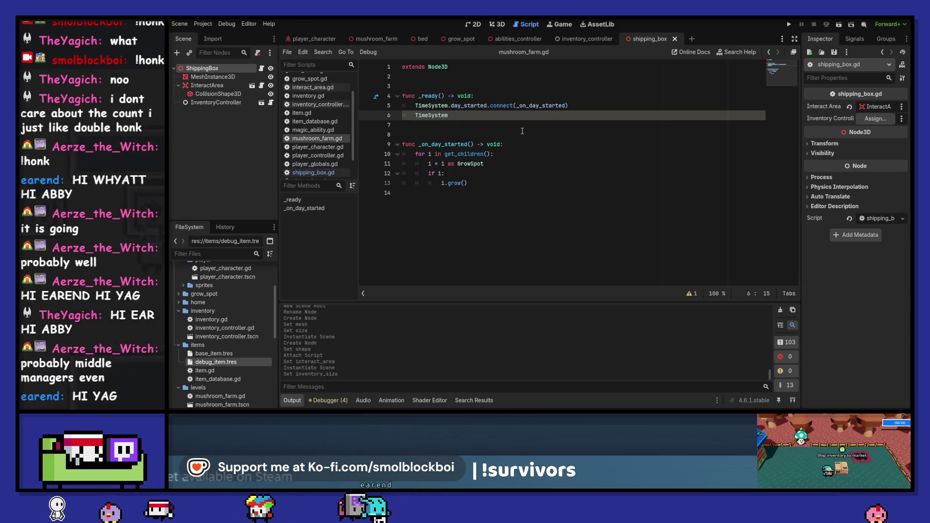
key(shift+Home)
key(BackSpace)
key(BackSpace)
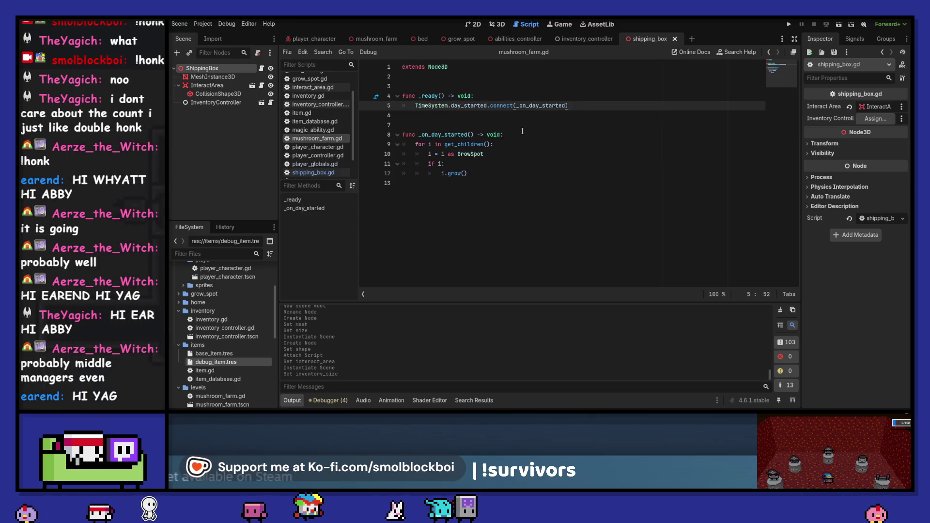
click(263, 68)
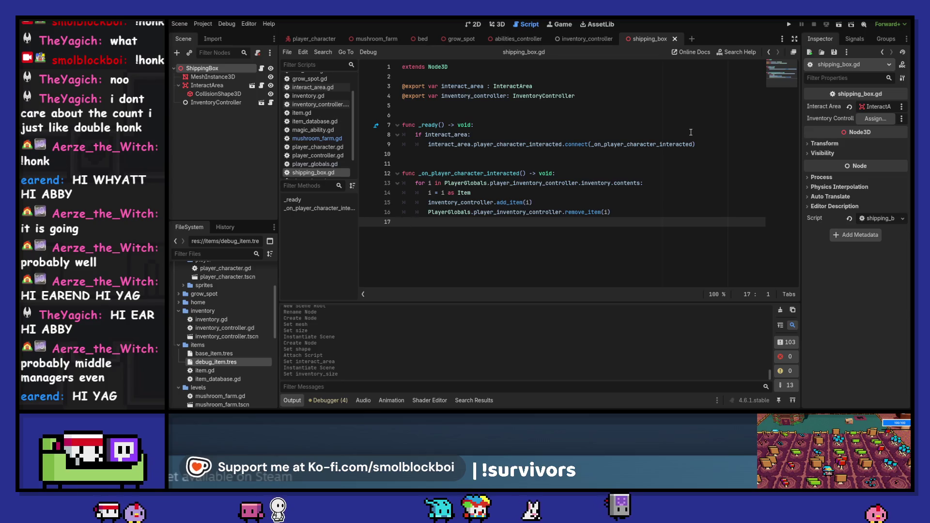
click(705, 135)
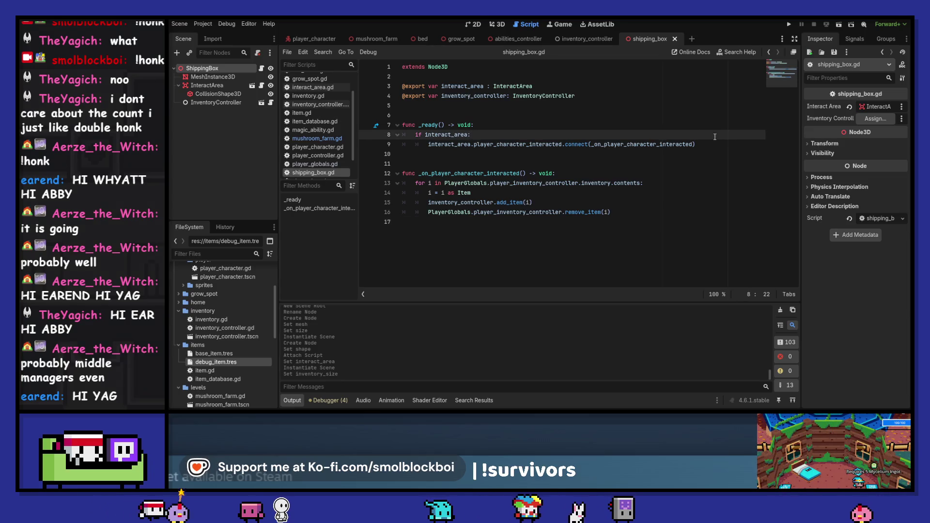
Add TimeSystem.day_started.connect(_on_day_started) in shipping_box.gd's _ready.
click(717, 140)
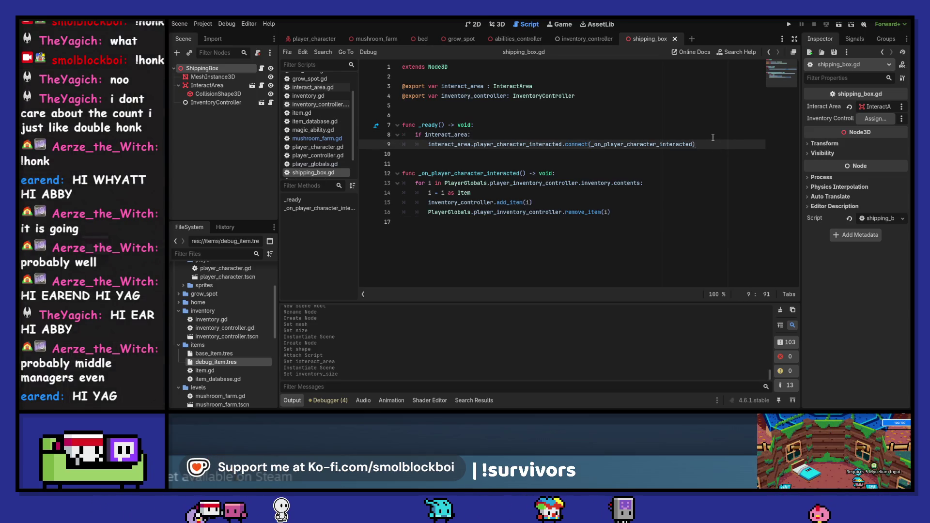
key(Return)
key(Return)
text(TimeSystem.)
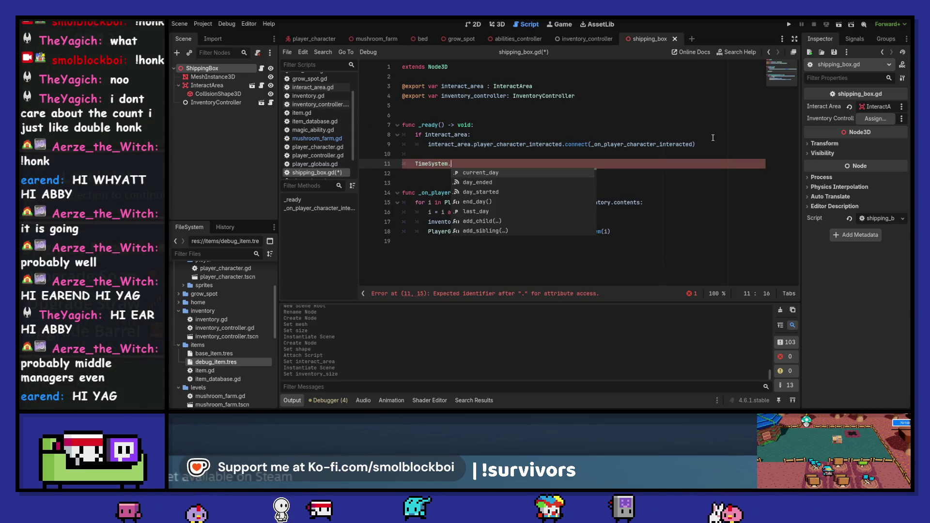
key(Down)
key(Down)
key(Return)
text(.con)
key(Return)
text(_)
key(BackSpace)
key(BackSpace)
text(on_d)
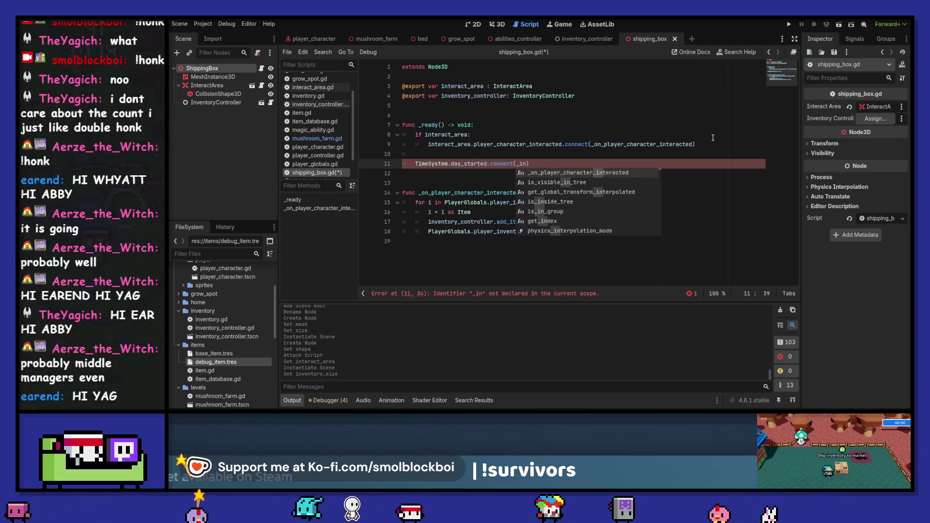
text(ay_start)
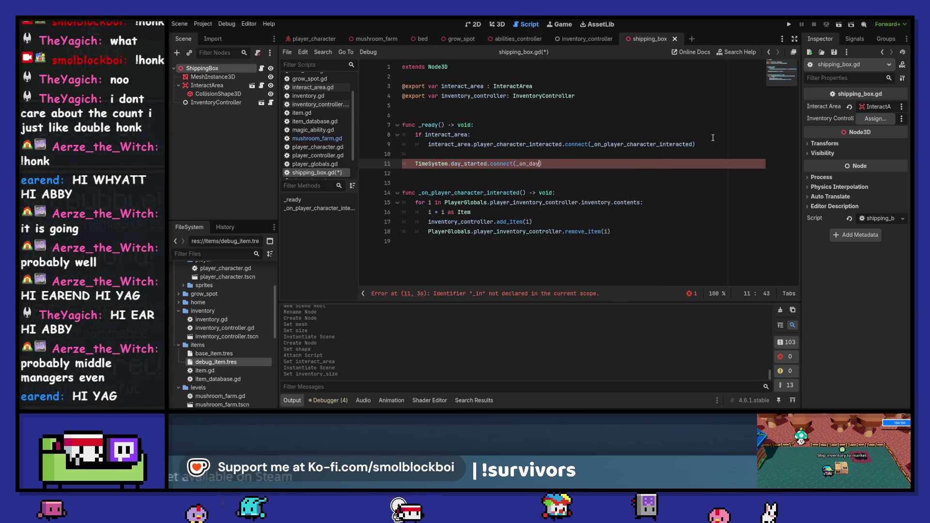
text(ed)
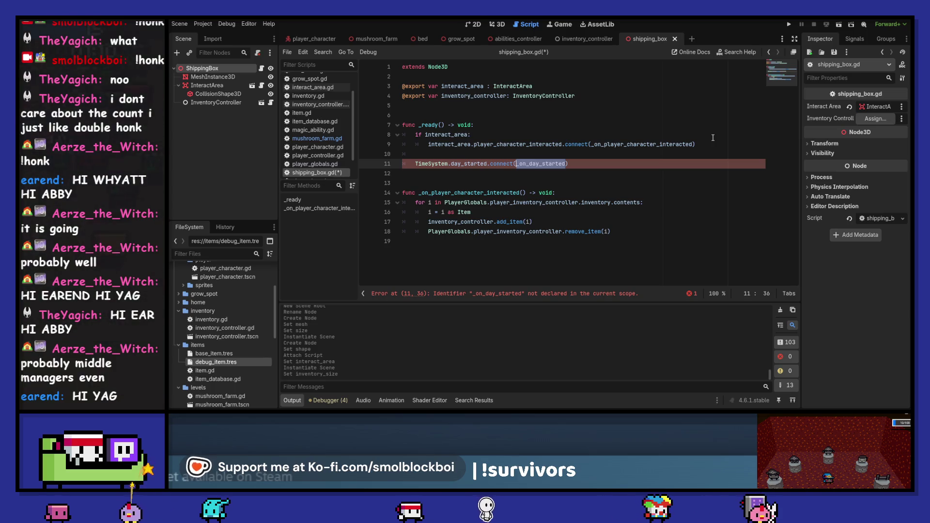
Add a placeholder func _on_day_started() -> void: containing pass, and save.
key(Down)
key(Down)
key(Down)
key(Down)
key(Down)
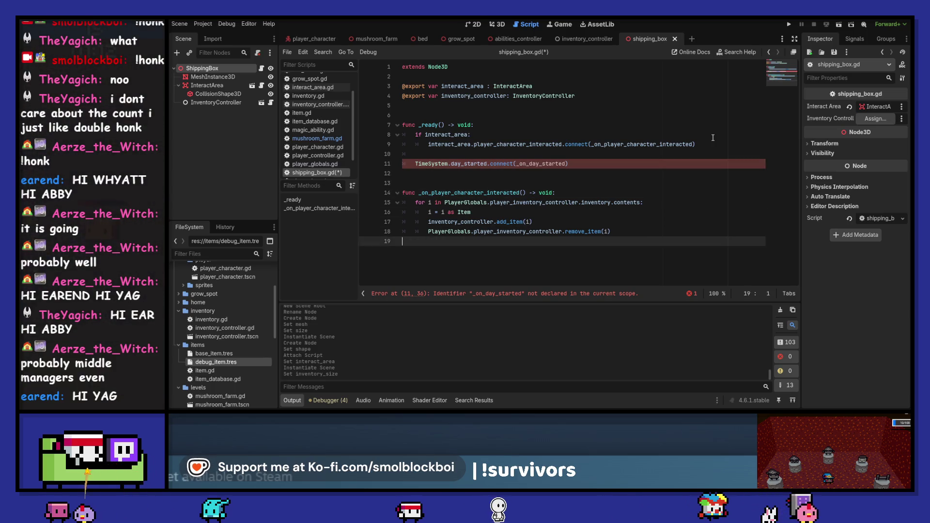
key(Return)
key(Return)
text(func _on_day_started())
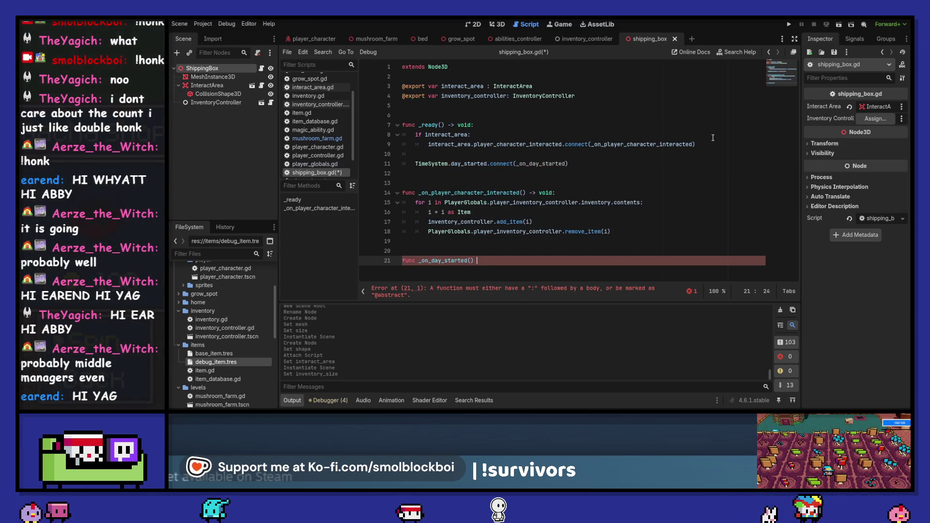
text( -> void:)
key(Return)
text(pass)
key(ctrl+s)
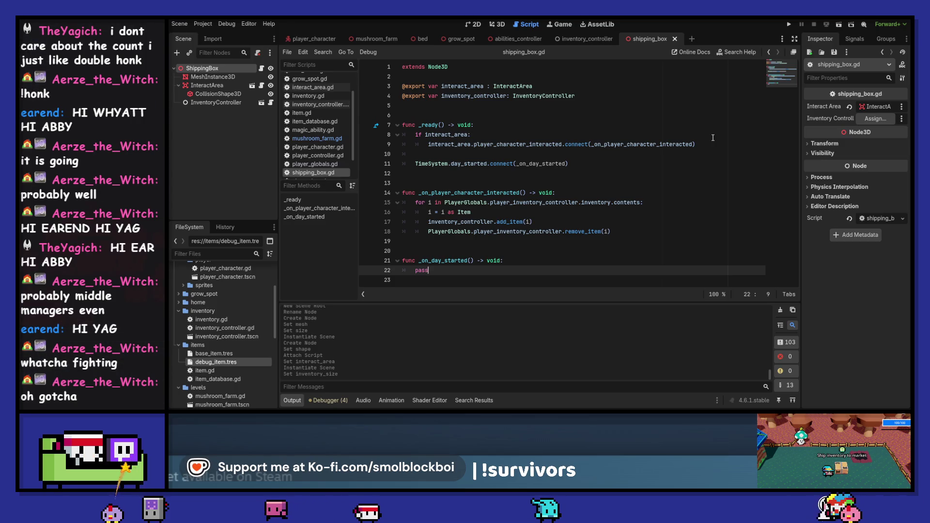
Replace pass with a loop: for i in inventory_controller.inventory.contents:.
key(ctrl+shift+Left)
text(for i i)
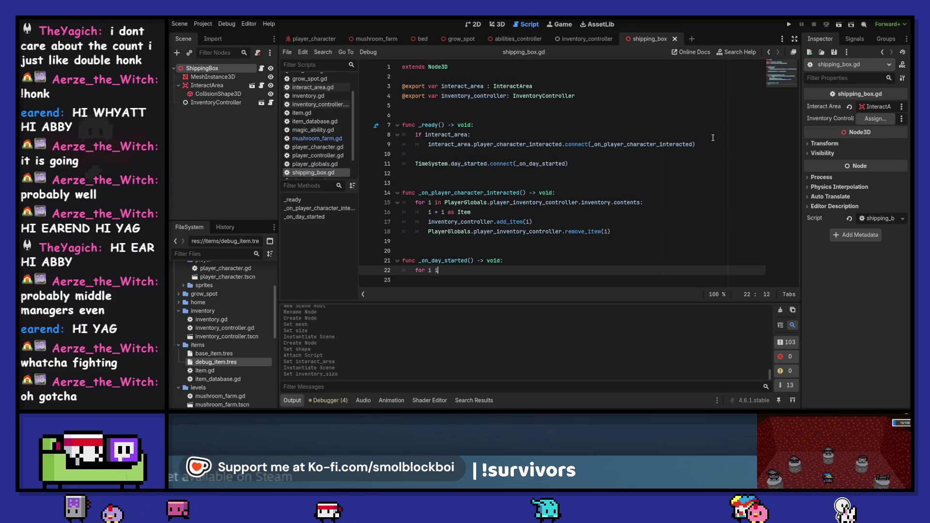
text(n inventory_controller.)
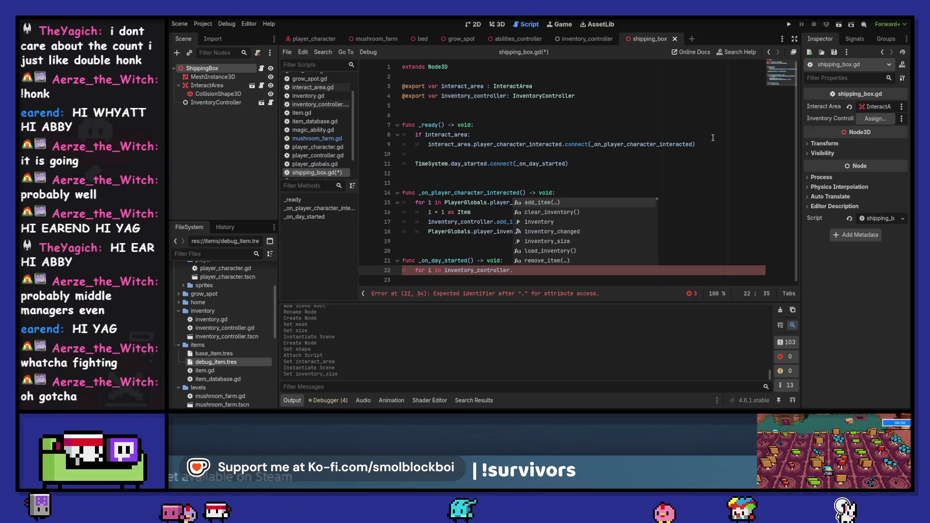
key(Down)
key(Down)
key(Return)
text(.con)
key(Return)
text(:)
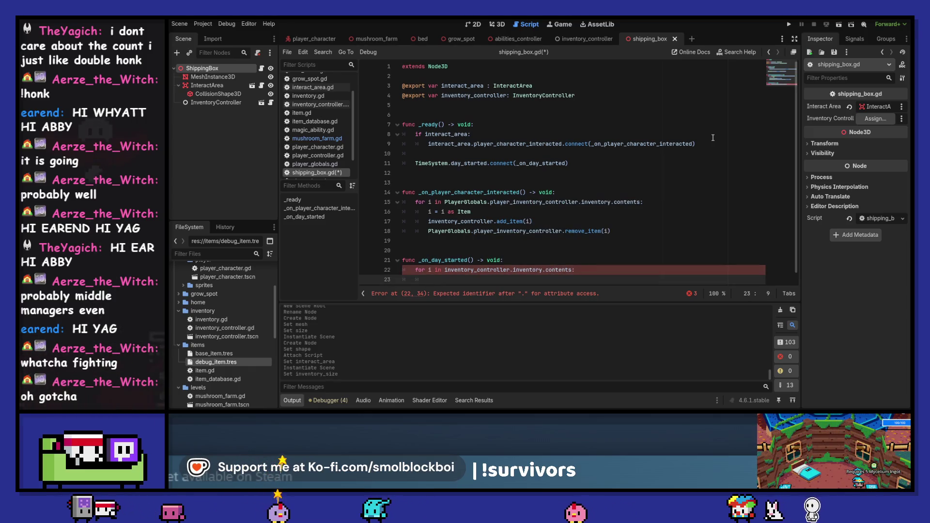
Start a ship_total := 0 variable declaration above the loop.
key(Home)
key(Return)
key(Up)
text(varr)
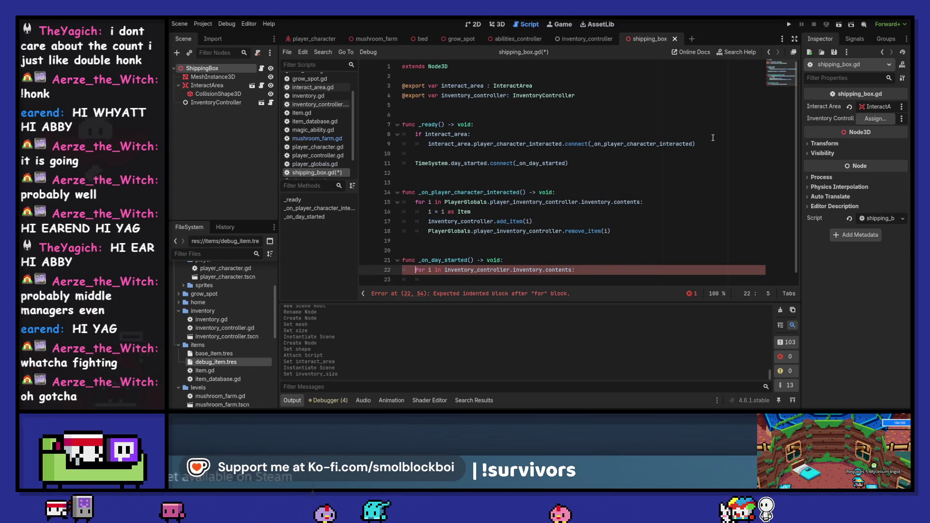
key(BackSpace)
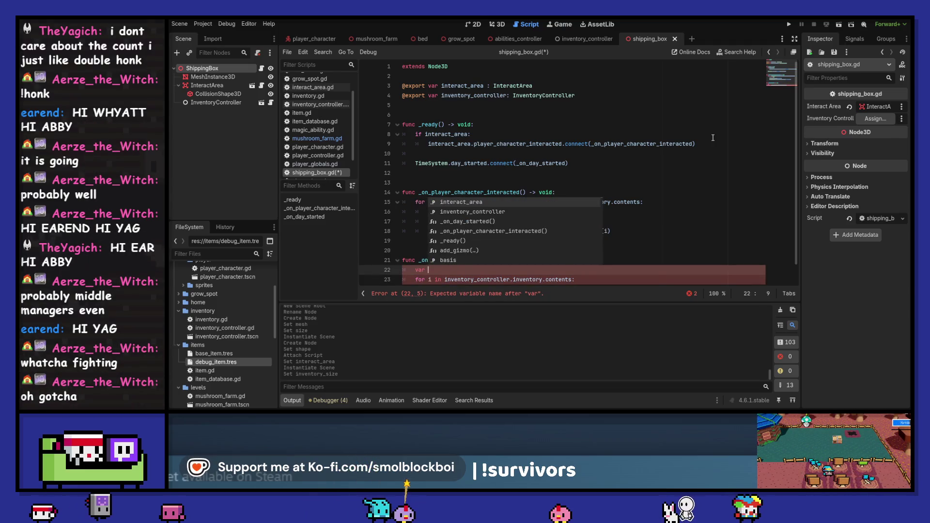
text(ship_total :=)
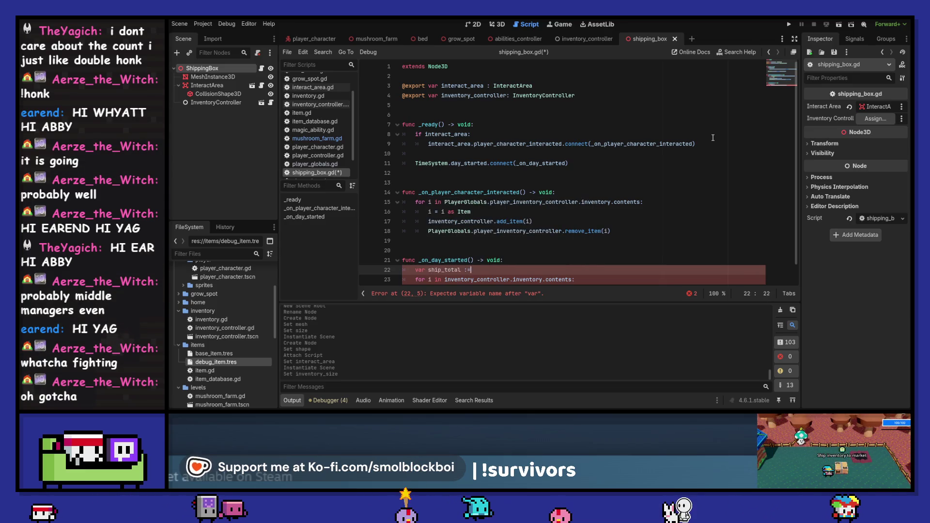
text( 0)
Finish the ship_total := 0 line, add a blank line, and begin the loop body with i.value.
key(Down)
key(Home)
key(Return)
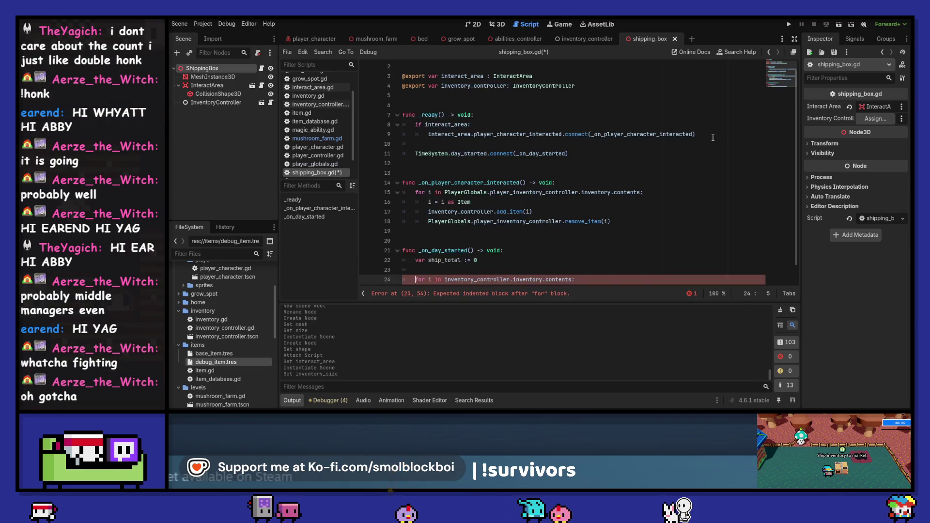
key(End)
key(Return)
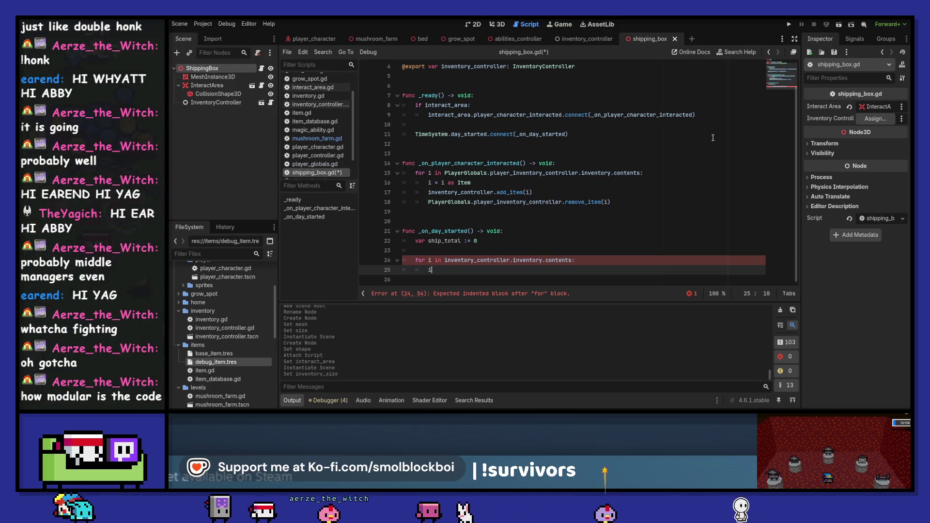
text(i.)
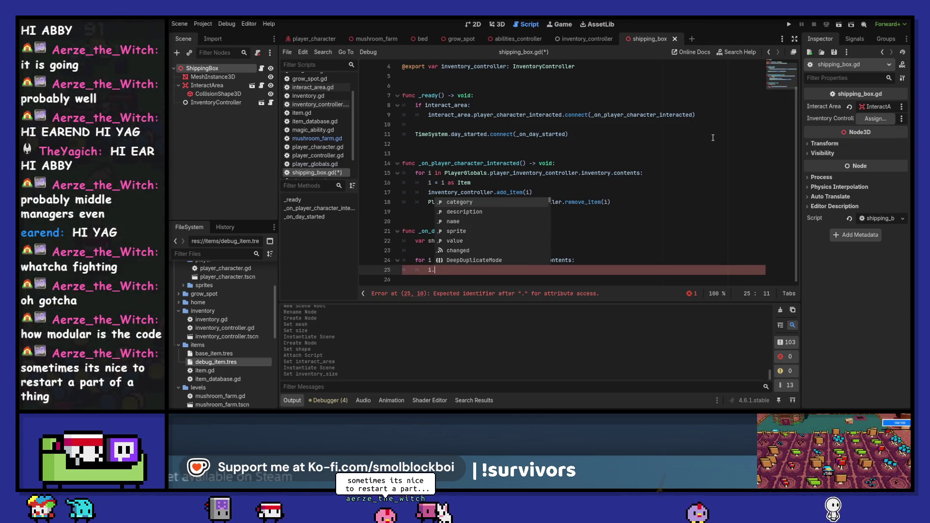
key(Down)
key(Down)
key(Down)
key(Return)
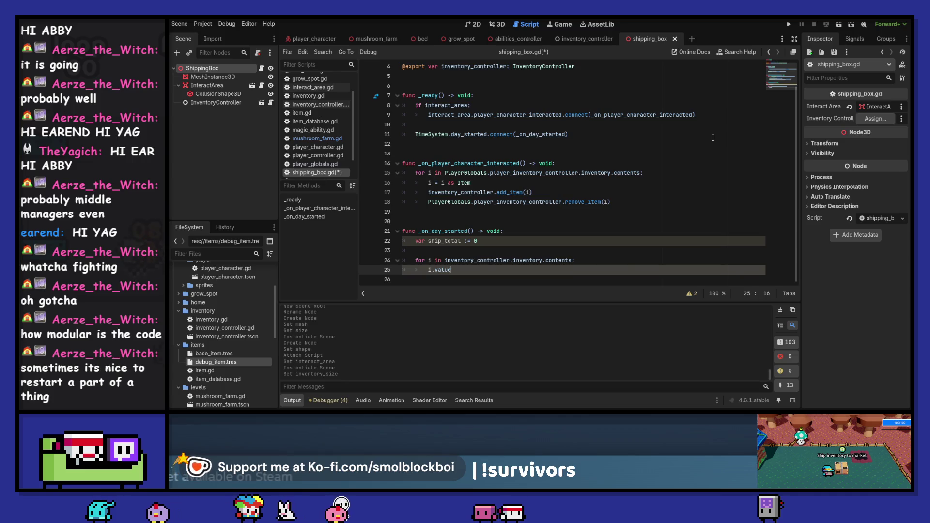
Select the InventoryController node to view its properties in the Inspector.
click(233, 103)
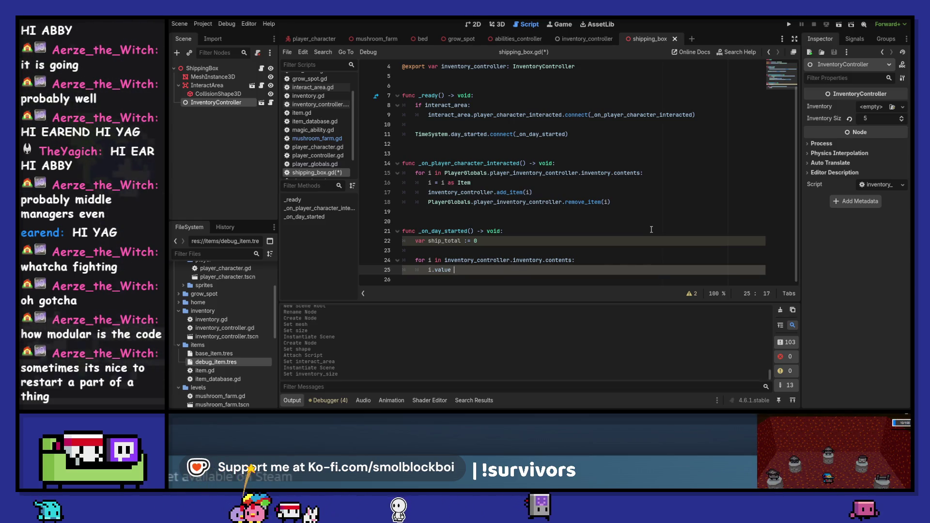
Turn the loop body into ship_total += i.value and save.
key(ctrl+Left)
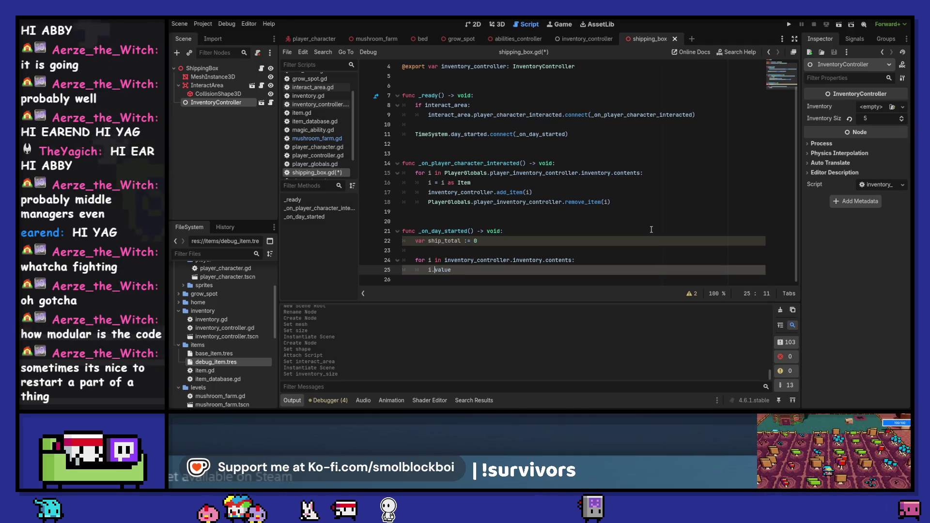
key(Home)
text(ship_t)
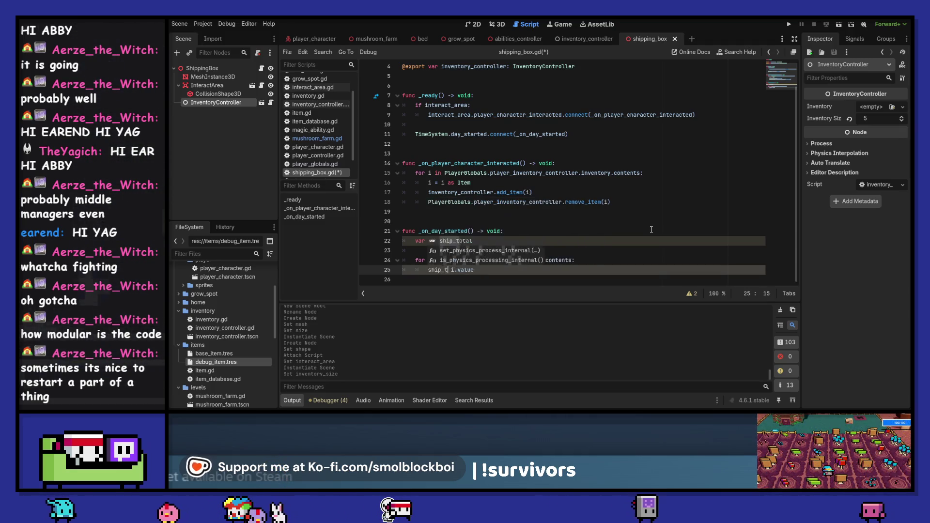
key(Return)
text(+=)
key(ctrl+s)
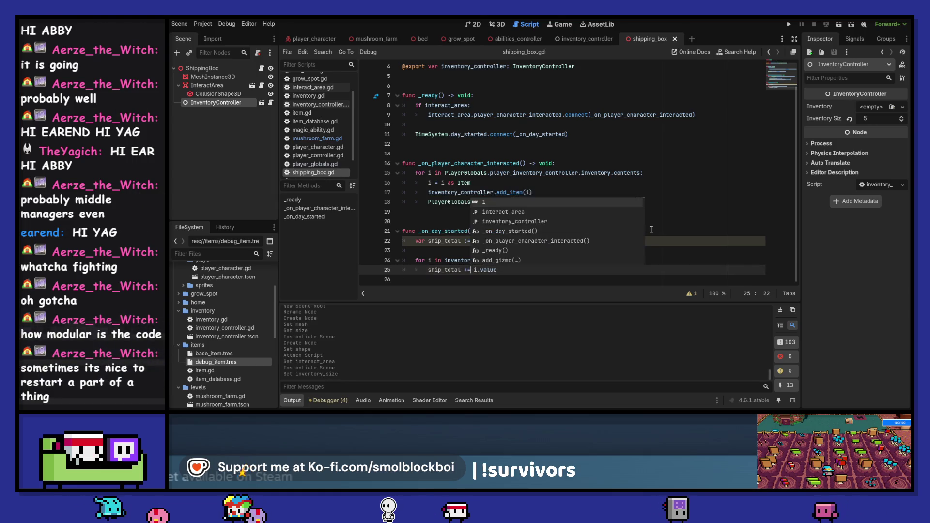
key(Escape)
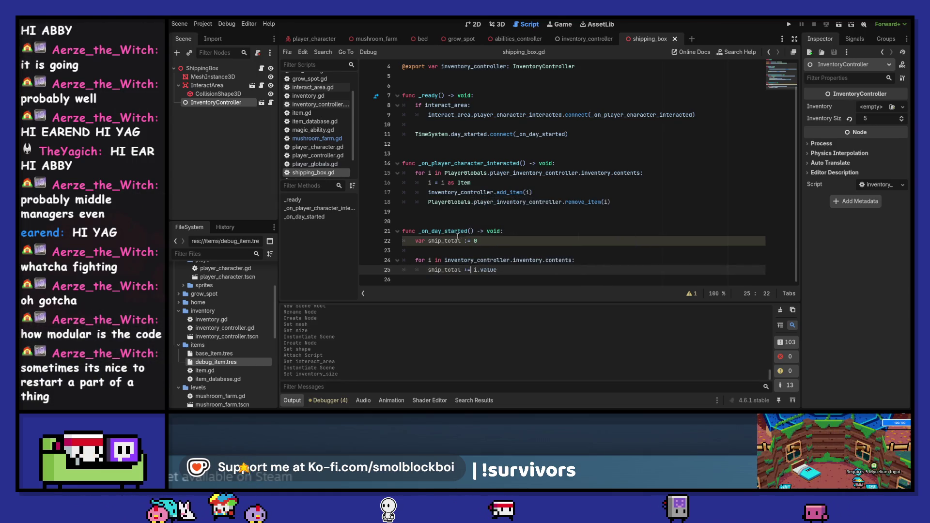
Review and hide the ship_total warning, then open a new line after the loop.
click(693, 296)
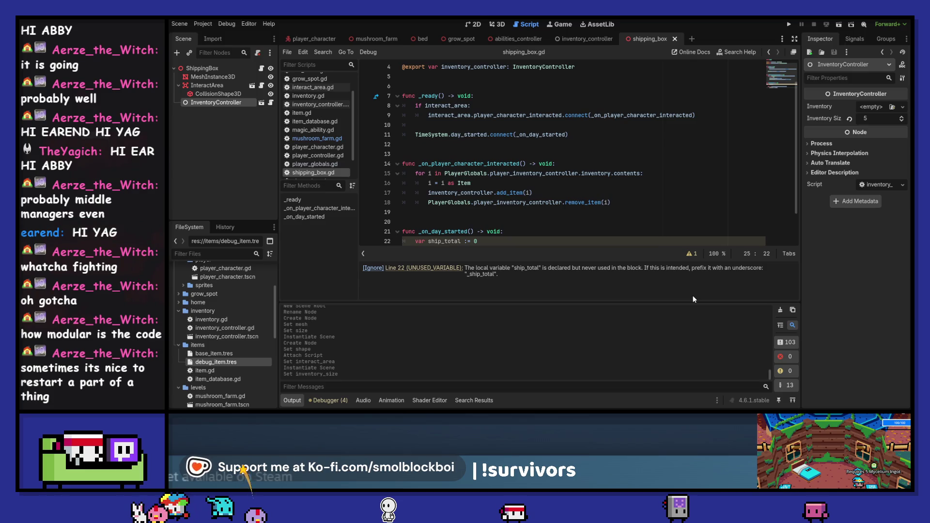
click(691, 254)
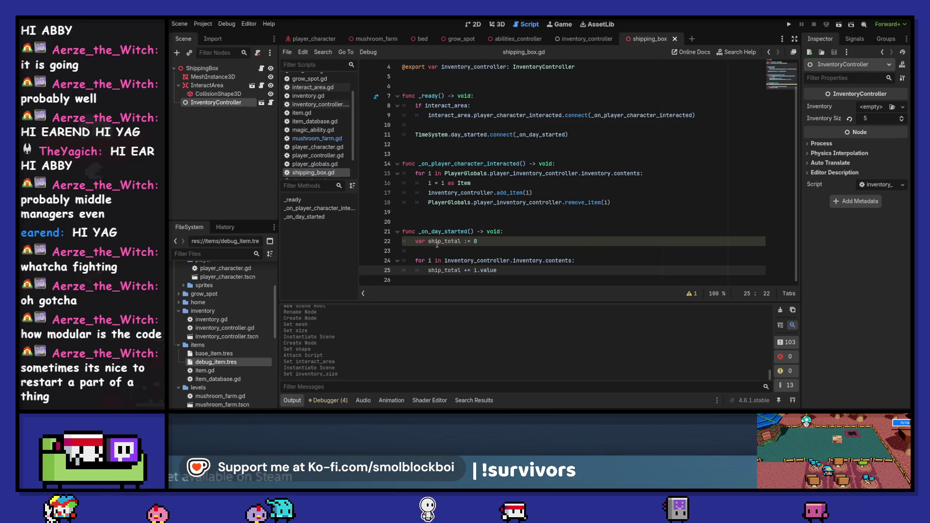
click(690, 295)
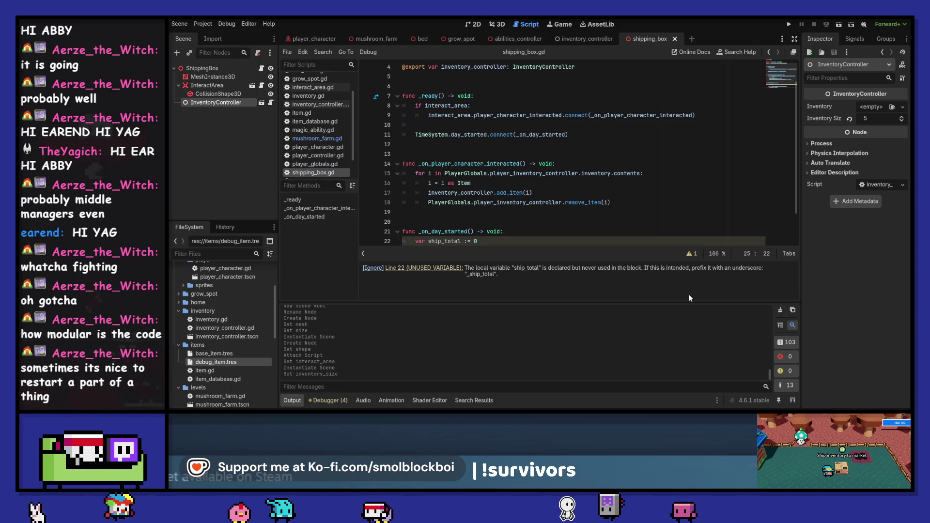
click(690, 254)
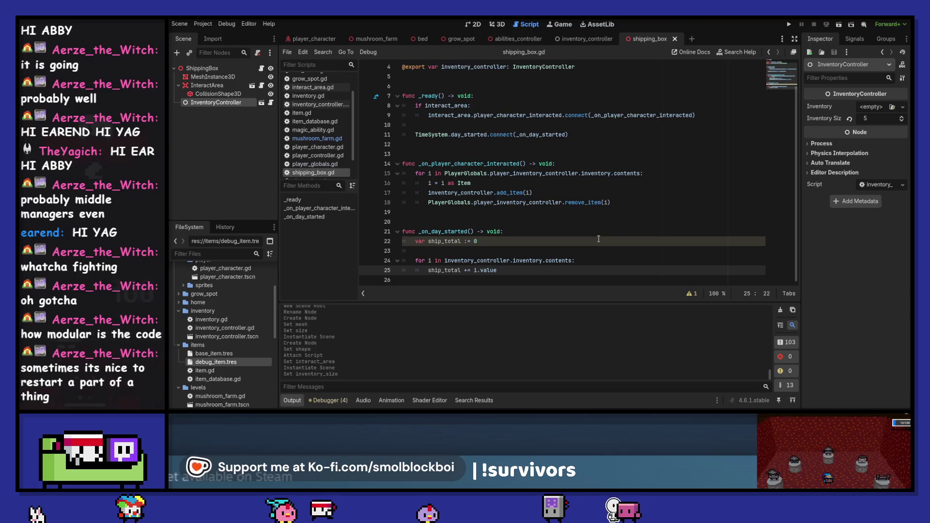
scroll(599, 239, up, 2)
scroll(599, 238, down, 2)
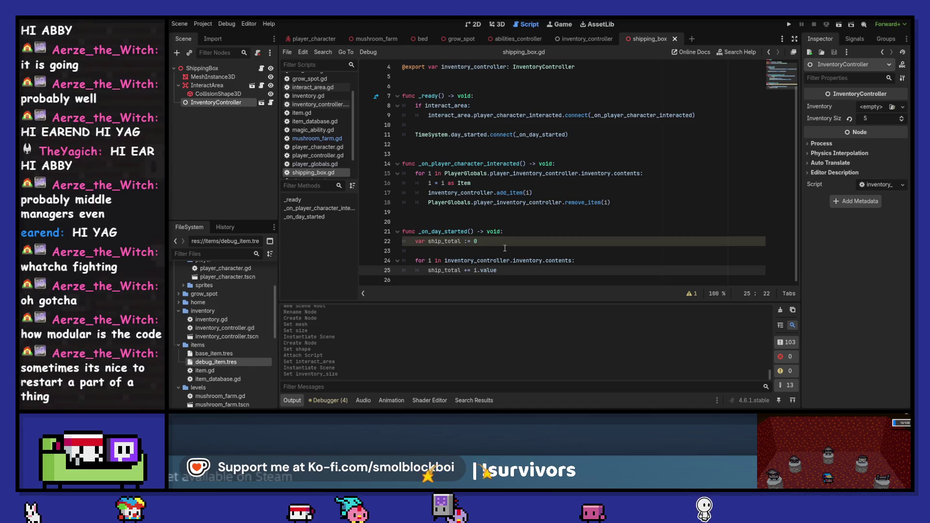
scroll(457, 268, up, 2)
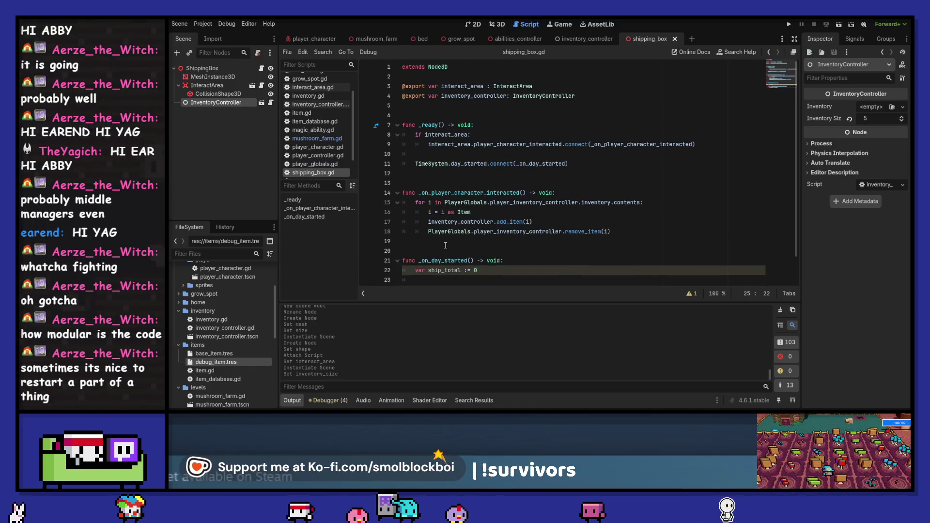
scroll(446, 245, down, 2)
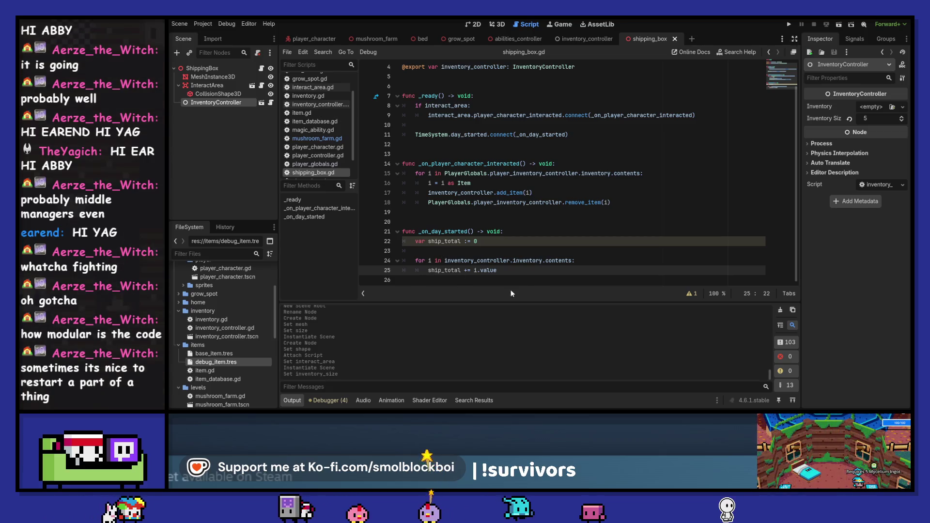
click(528, 278)
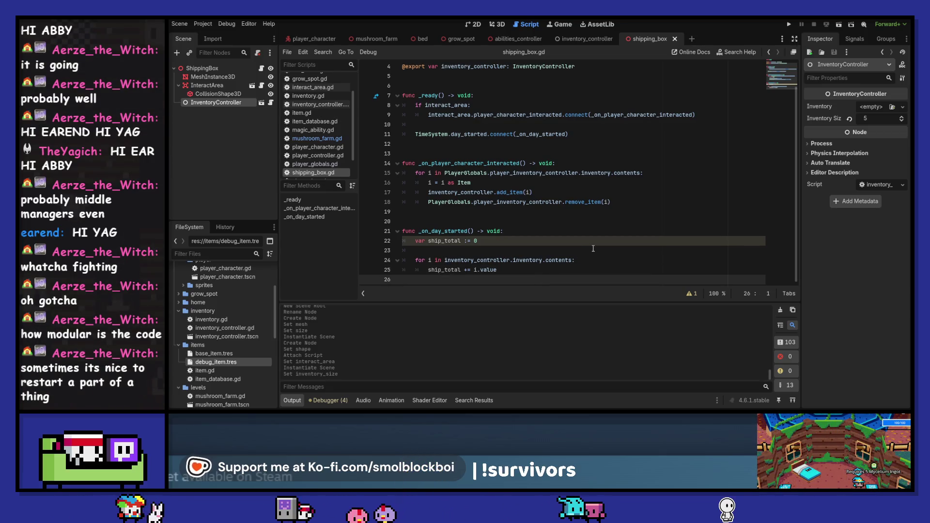
key(Return)
Add print("got %d money" % ship_total) after the loop, then a ship_total = 0 reset, and save.
text("got %)
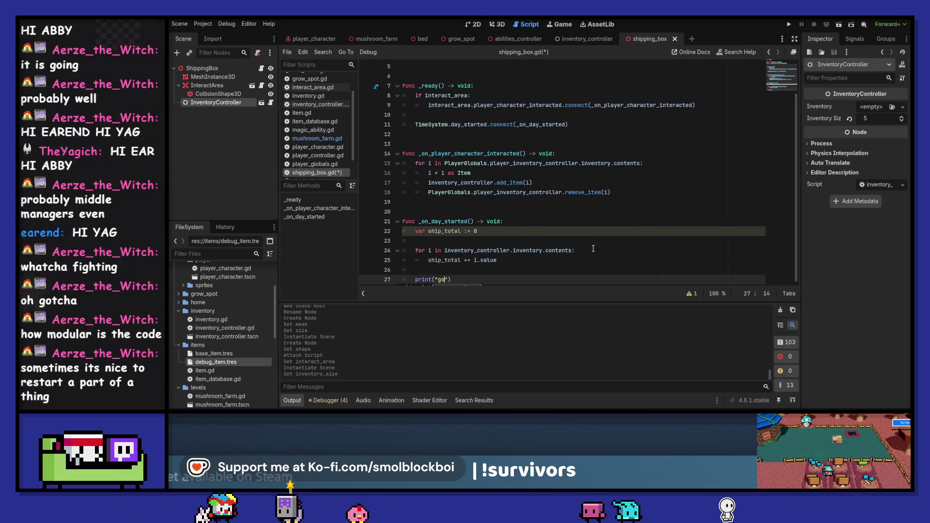
text(d money")
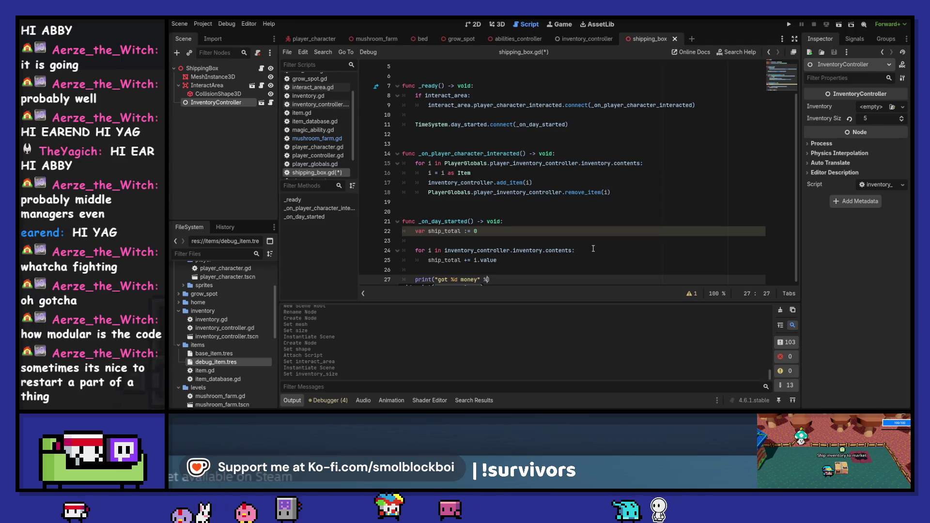
text( % sh)
key(Return)
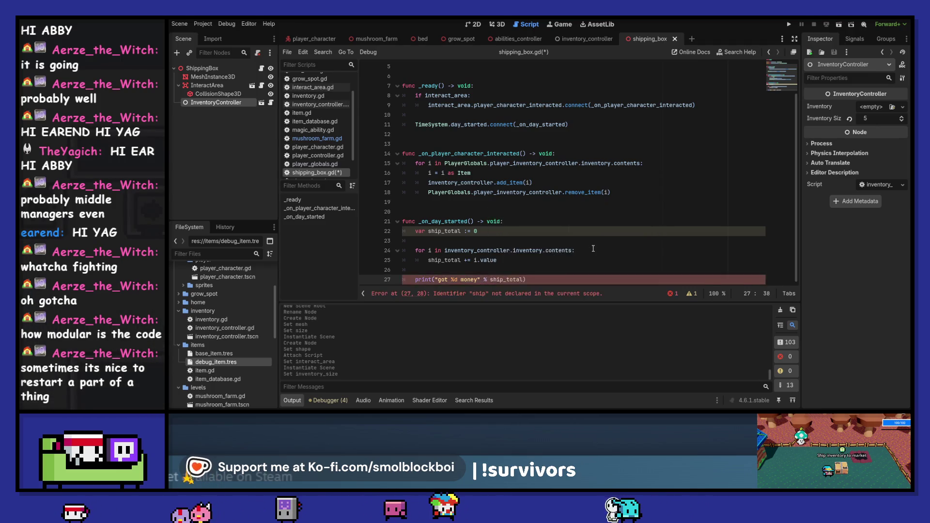
key(End)
key(Return)
text(s)
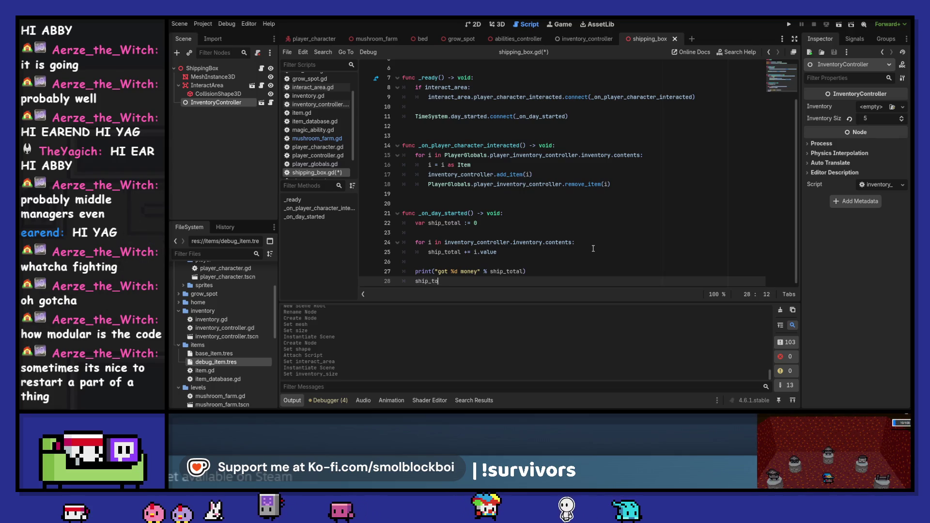
text( = 0)
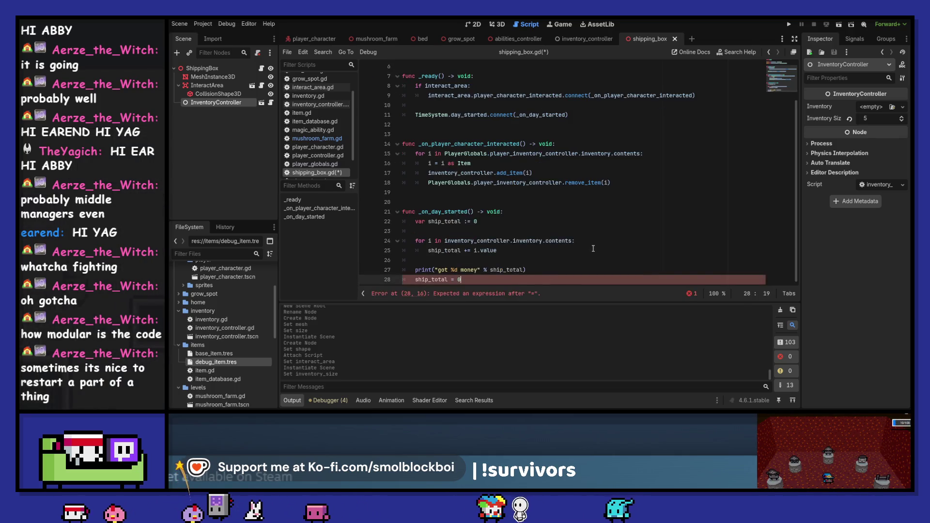
key(ctrl+s)
key(BackSpace)
key(BackSpace)
key(BackSpace)
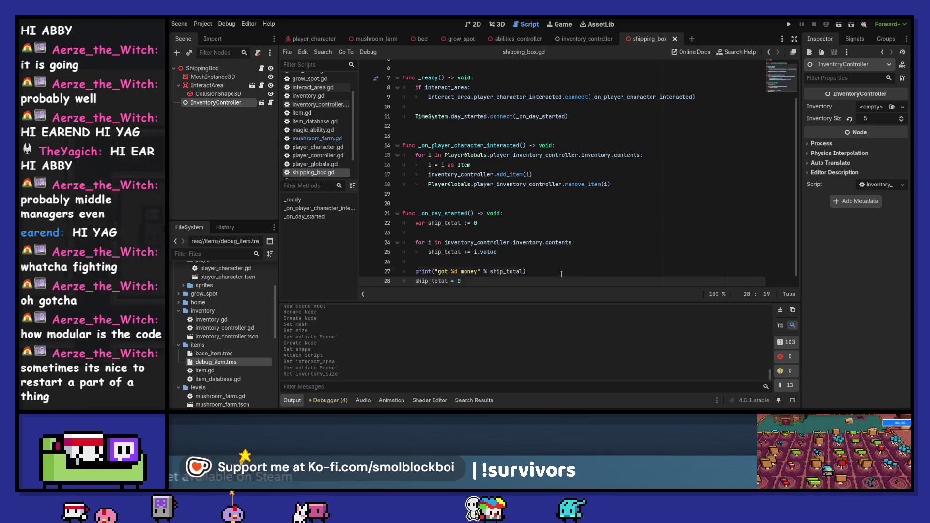
key(ctrl+z)
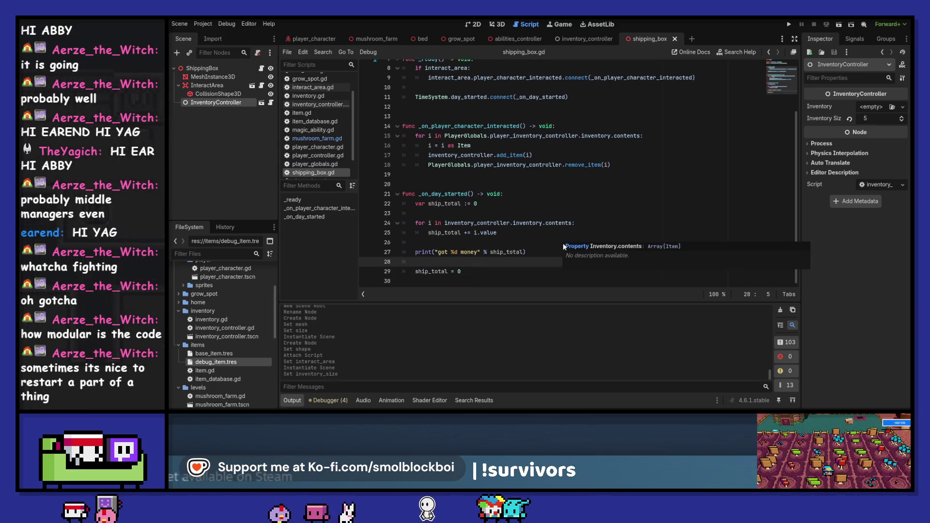
click(578, 256)
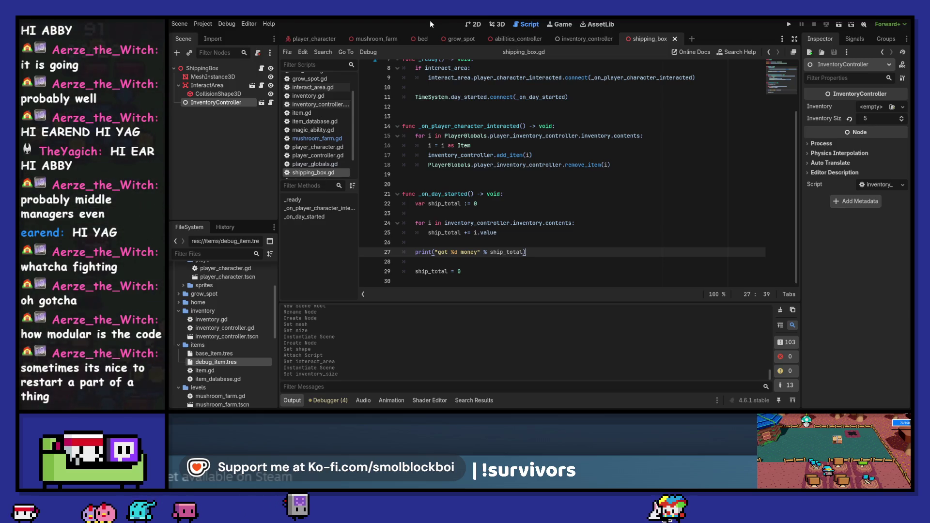
Run the project with F5, load mushroom_farm.tscn, and water and seed the surrounding plots.
mouse_move(546, 168)
key(F5)
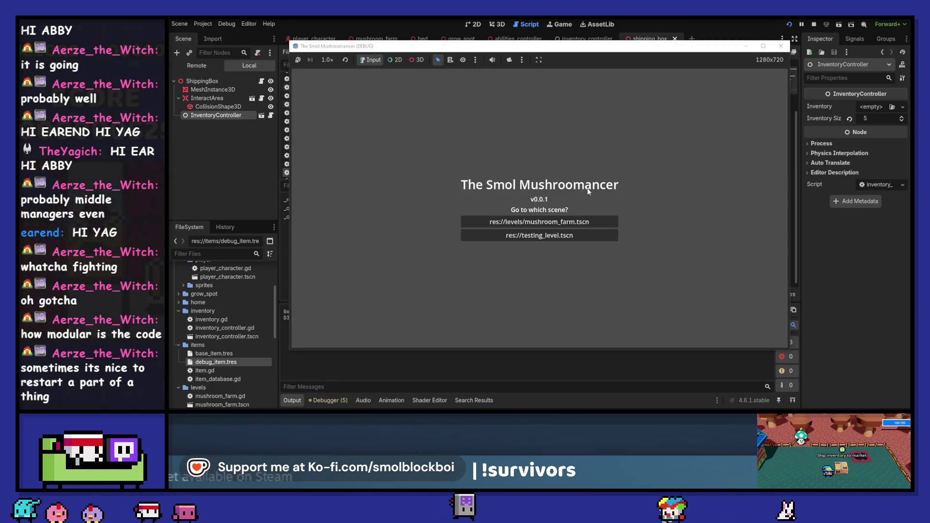
click(582, 224)
key(e)
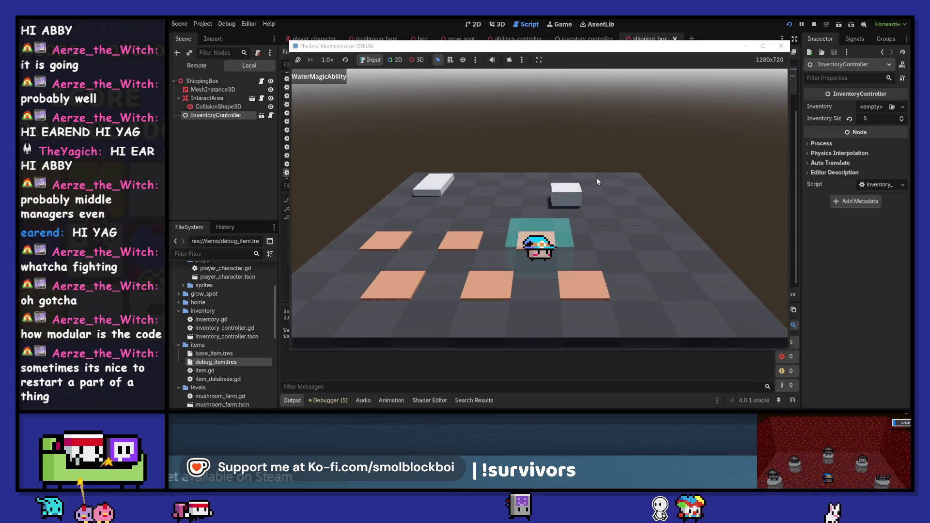
key(a)
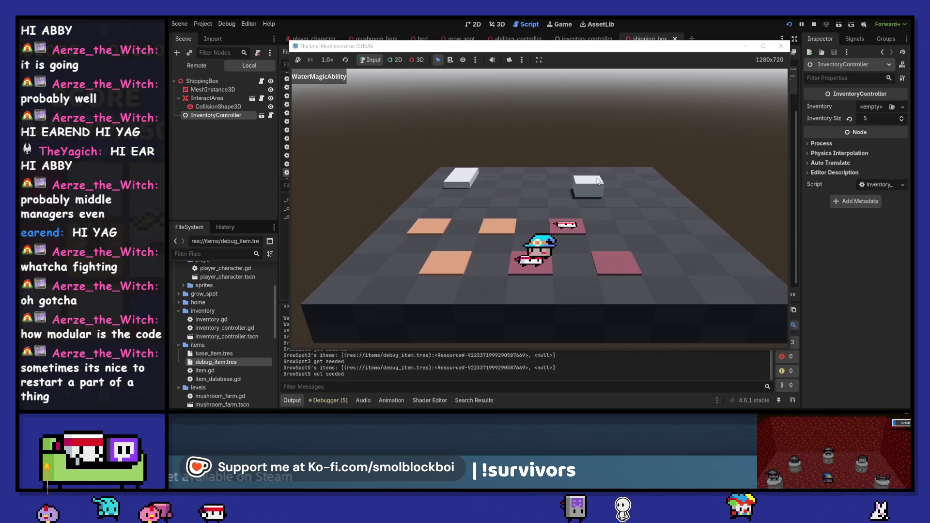
key(d)
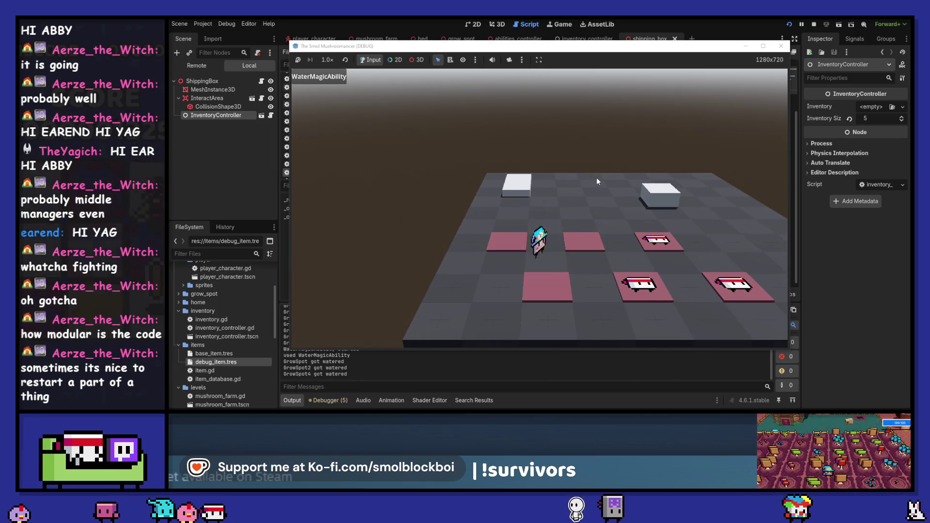
Sleep into a new day, harvest the grown mushrooms, then stop the game.
key(w)
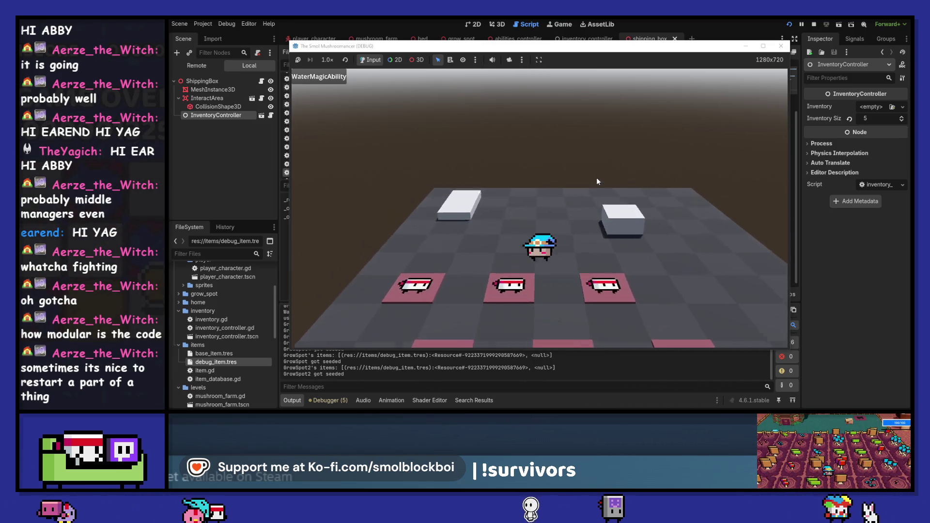
key(a)
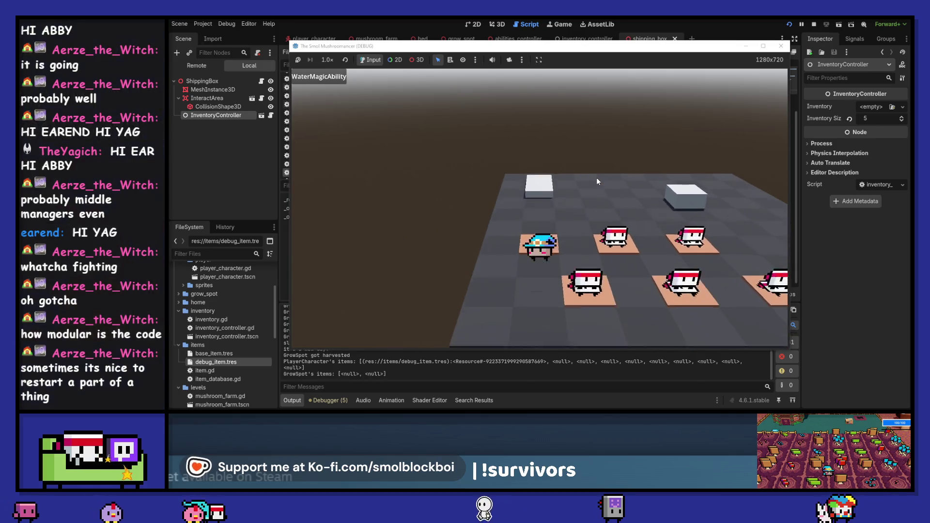
key(w)
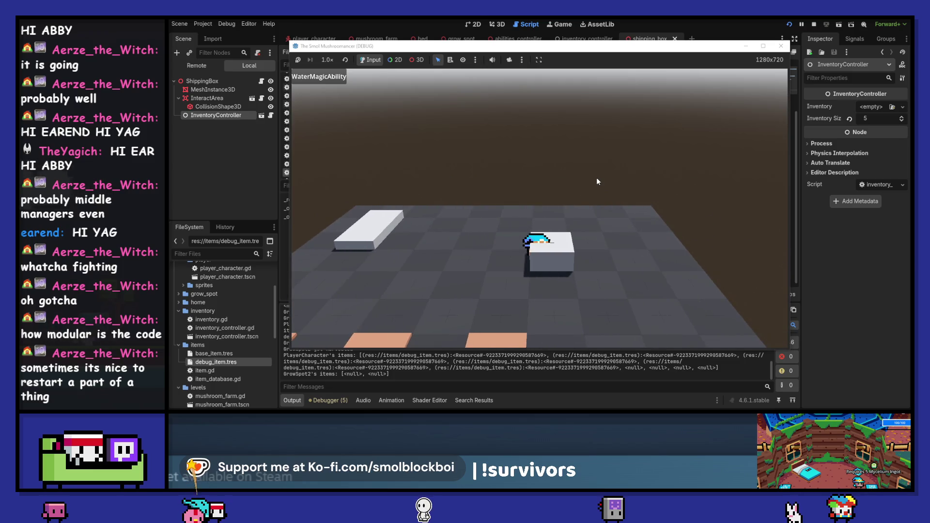
click(781, 45)
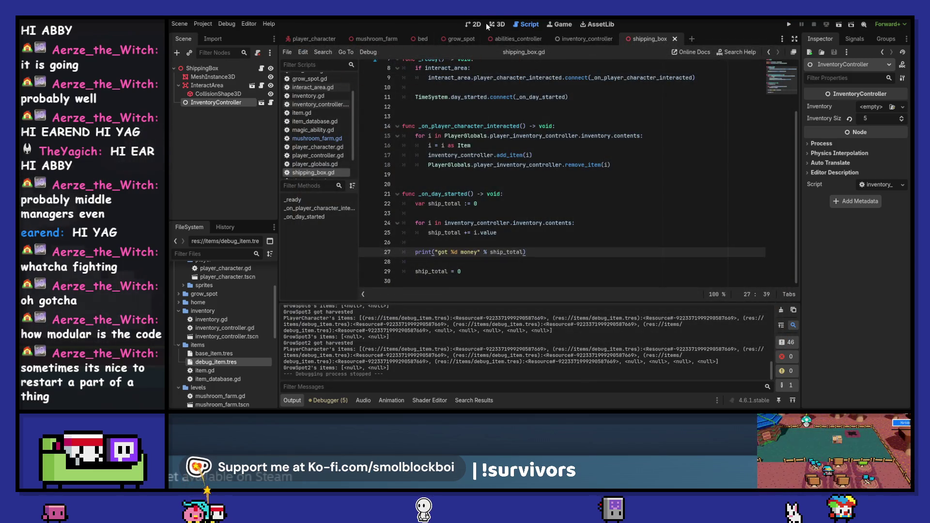
Open the mushroom_farm scene in the 3D view and move its tab to first position.
click(497, 24)
click(377, 39)
drag(378, 45, 291, 46)
key(ctrl+shift+o)
text(tras)
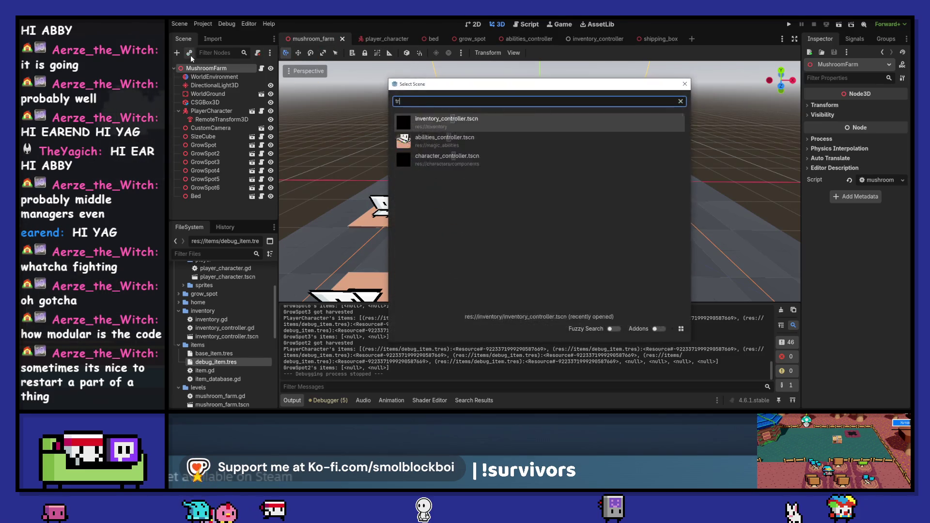
click(684, 84)
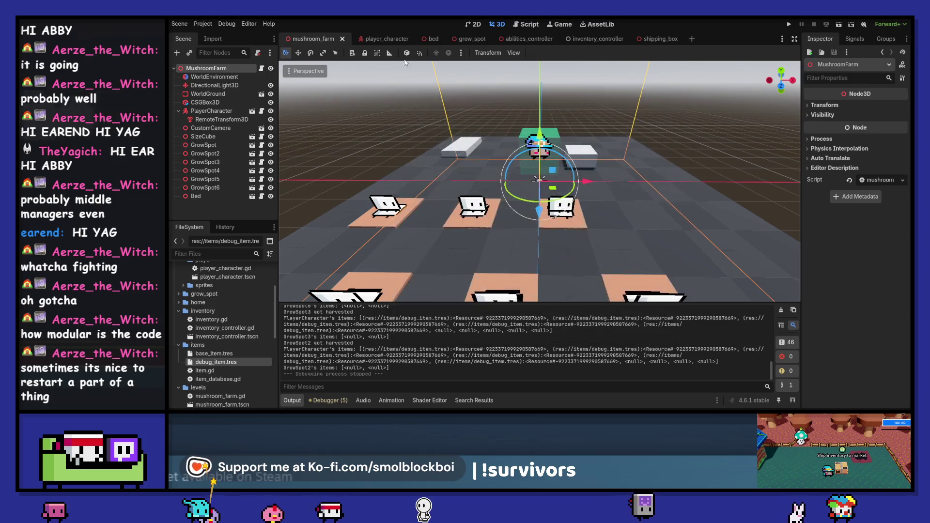
Instantiate shipping_box.tscn as a child of the farm and drag it behind the player.
click(189, 53)
text(ship)
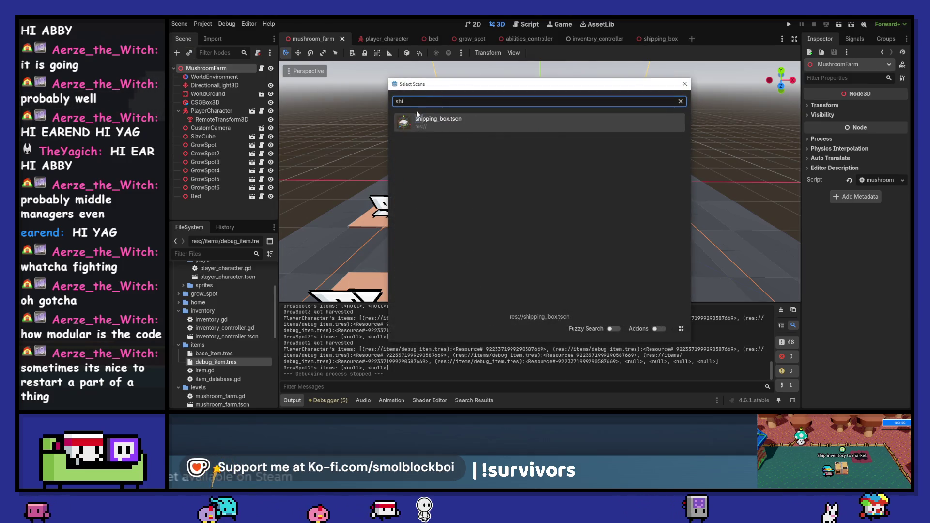
double_click(426, 131)
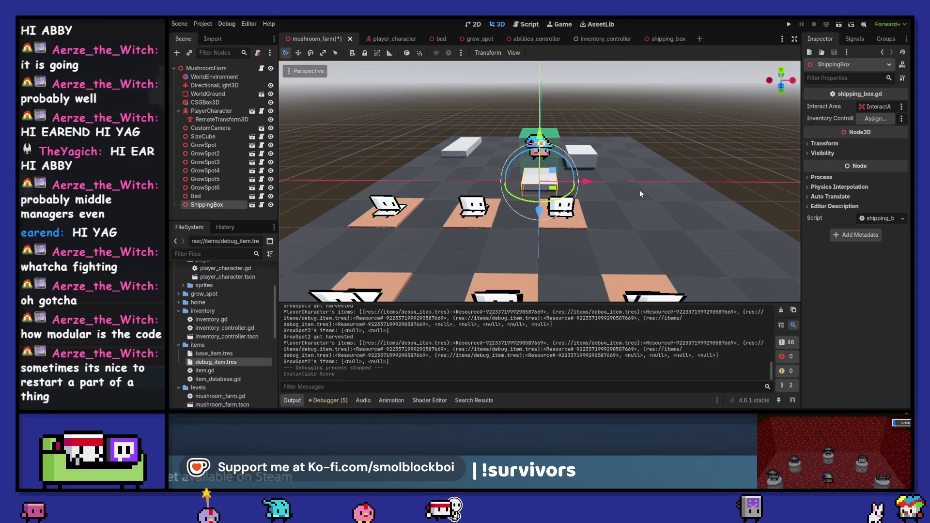
mouse_move(552, 199)
mouse_down()
mouse_move(545, 131)
mouse_move(557, 117)
mouse_up()
Frame the ShippingBox, save the mushroom_farm scene, and orbit the view around it.
key(f)
key(ctrl+s)
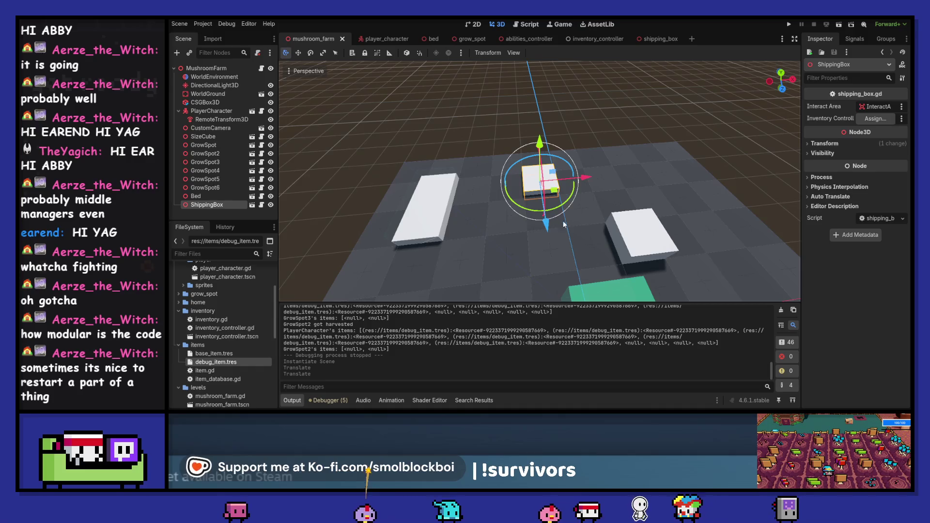
drag(563, 224, 566, 218)
Run the game, sleep in the bed, and read the Nil 'inventory' error in Errors.
click(788, 23)
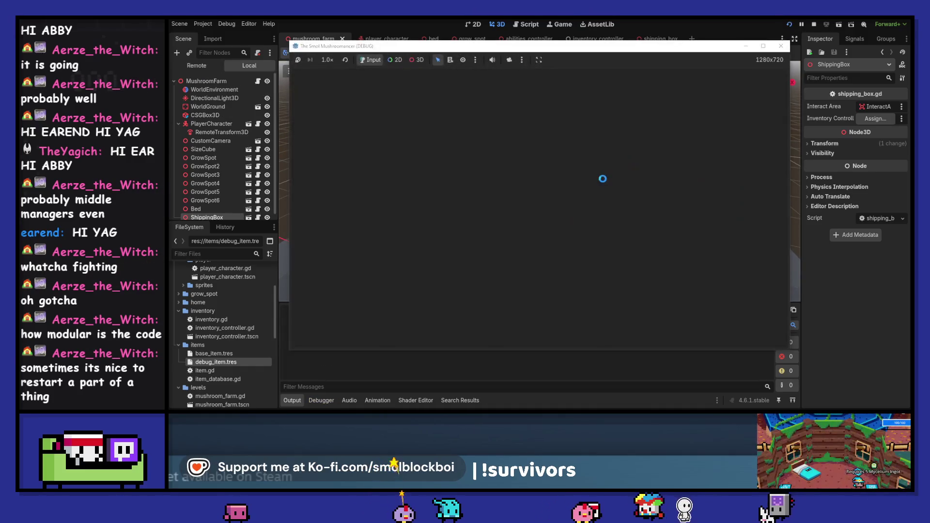
click(584, 222)
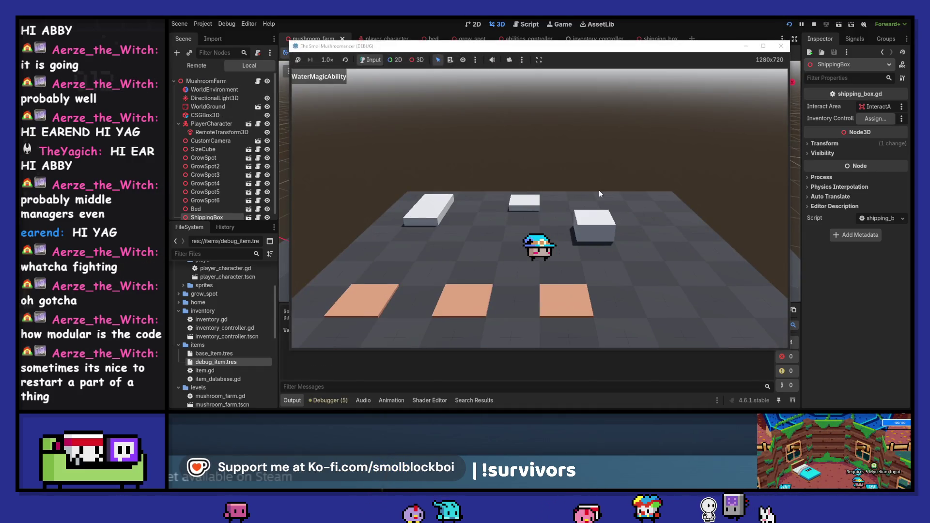
key(a)
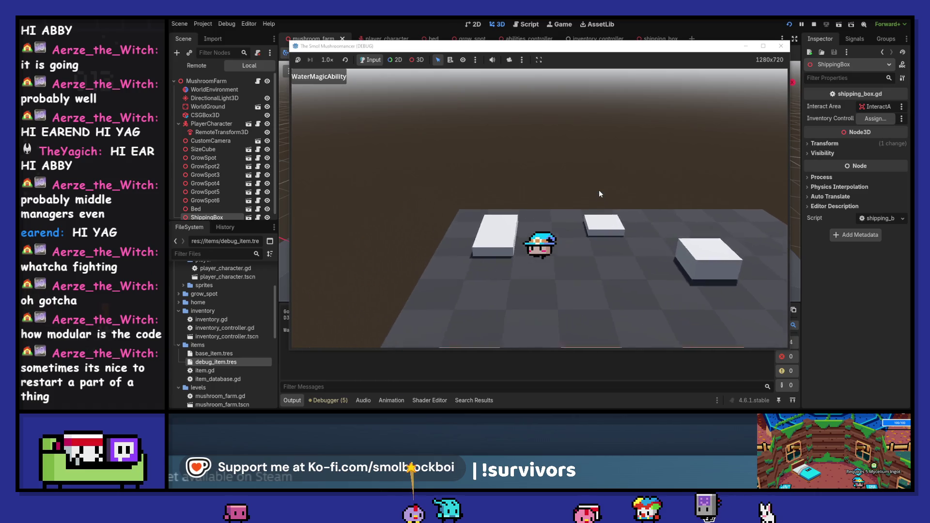
key(e)
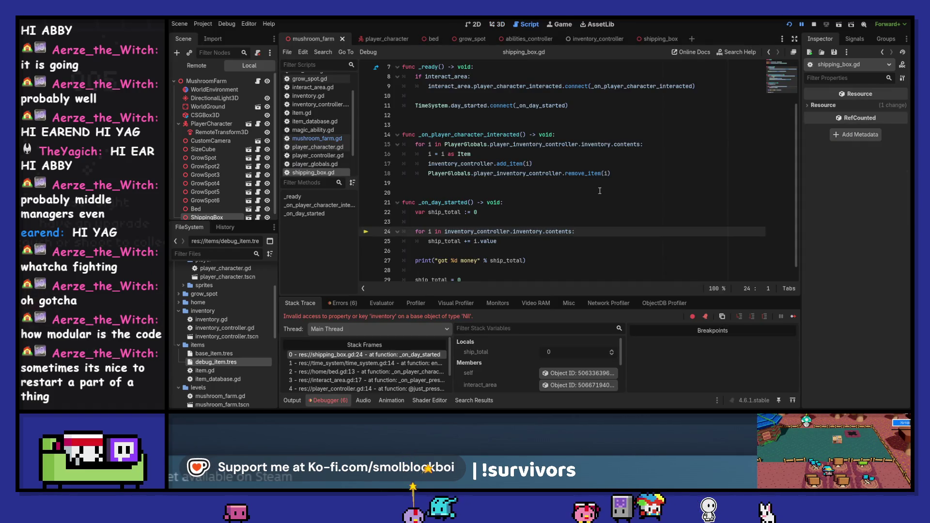
click(340, 304)
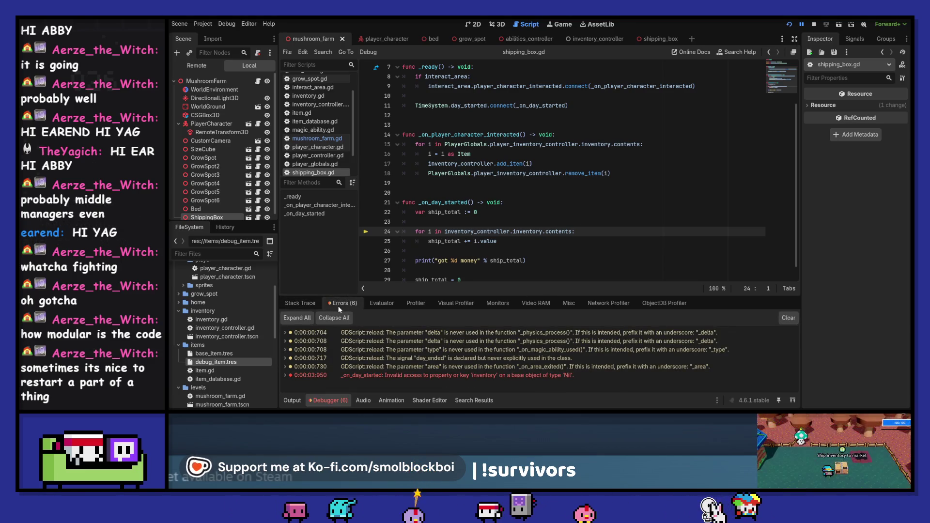
Stop the game and set the shipping box's Inventory Controller property to the InventoryController node.
click(815, 25)
click(661, 39)
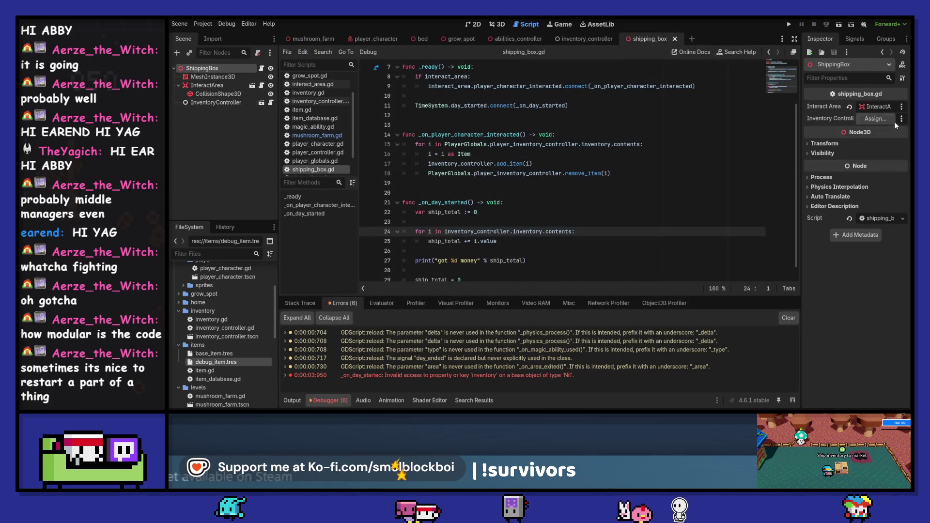
click(876, 119)
click(510, 342)
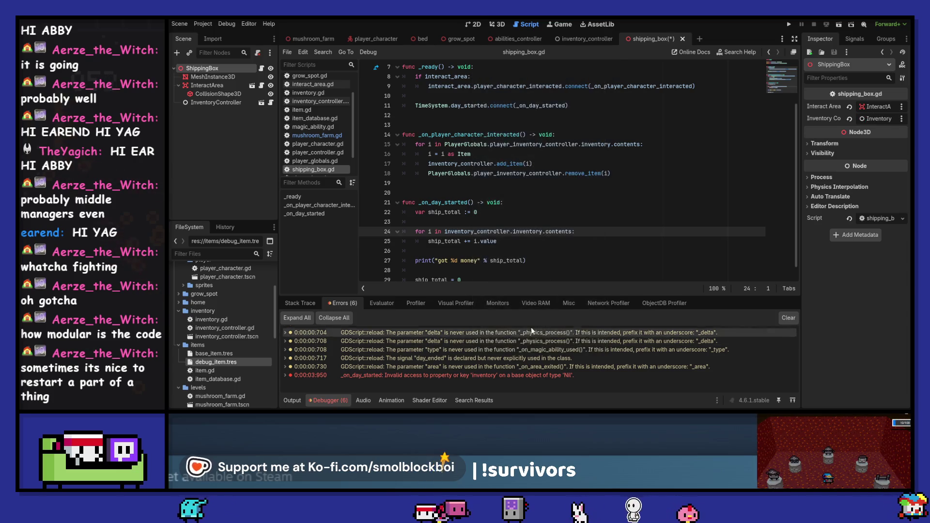
Run the game, load the mushroom_farm level, and water the nearby grow-spot tiles.
click(788, 25)
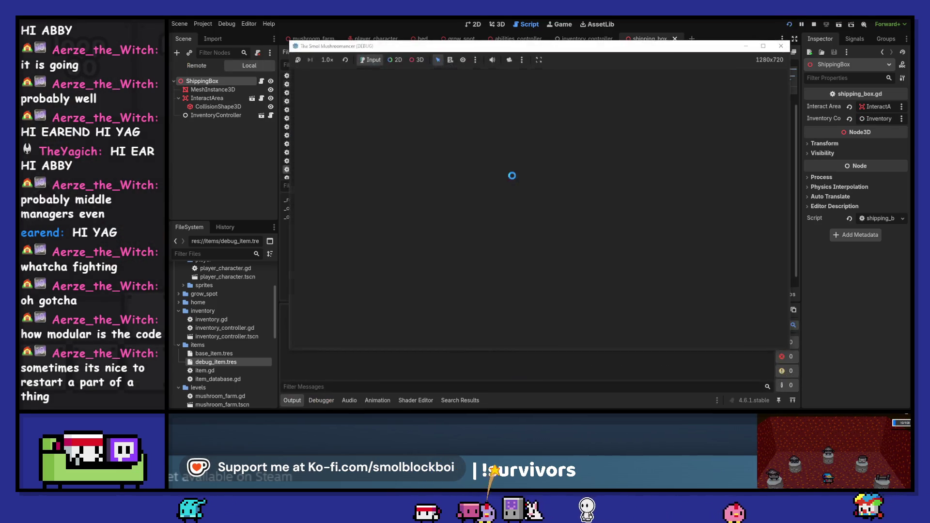
click(550, 223)
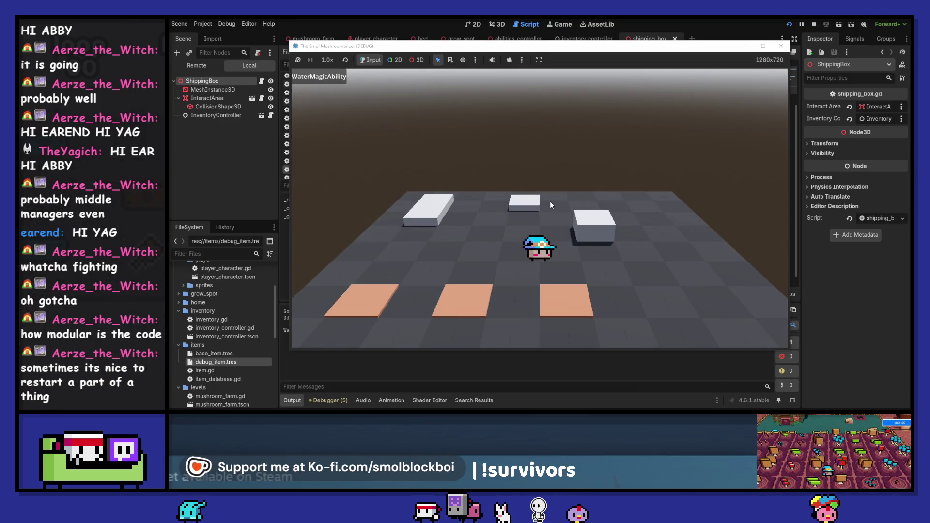
key(a)
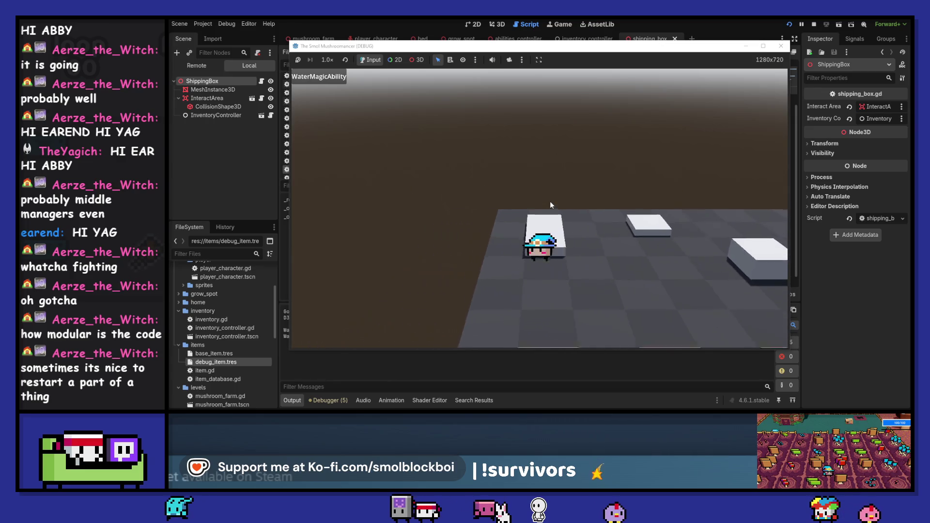
key(s)
key(space)
key(d)
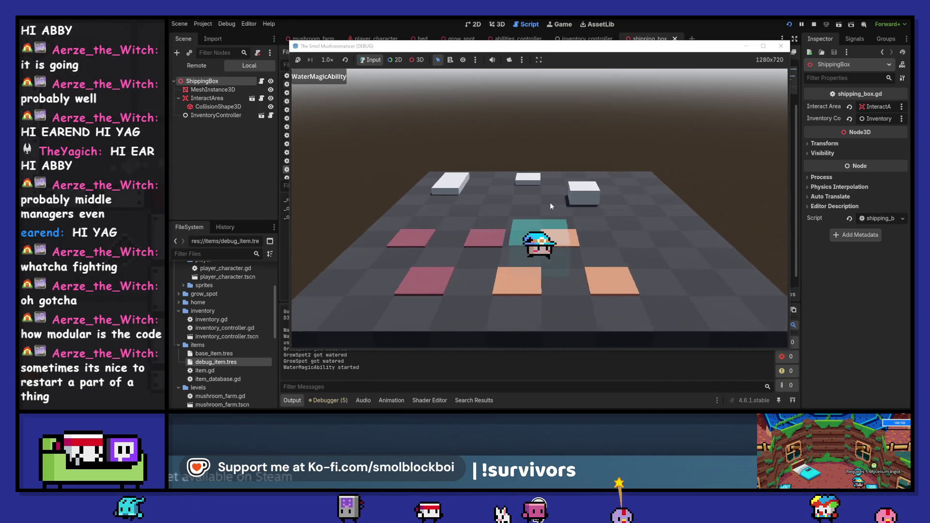
Seed all the watered grow spots, then walk to the bed to end the day.
key(d)
key(space)
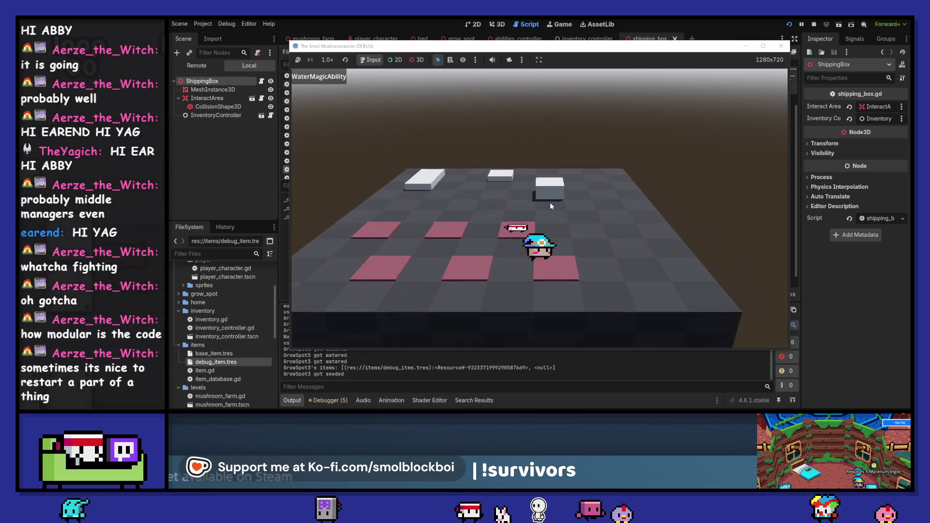
key(s)
key(space)
key(d)
key(space)
key(a)
key(space)
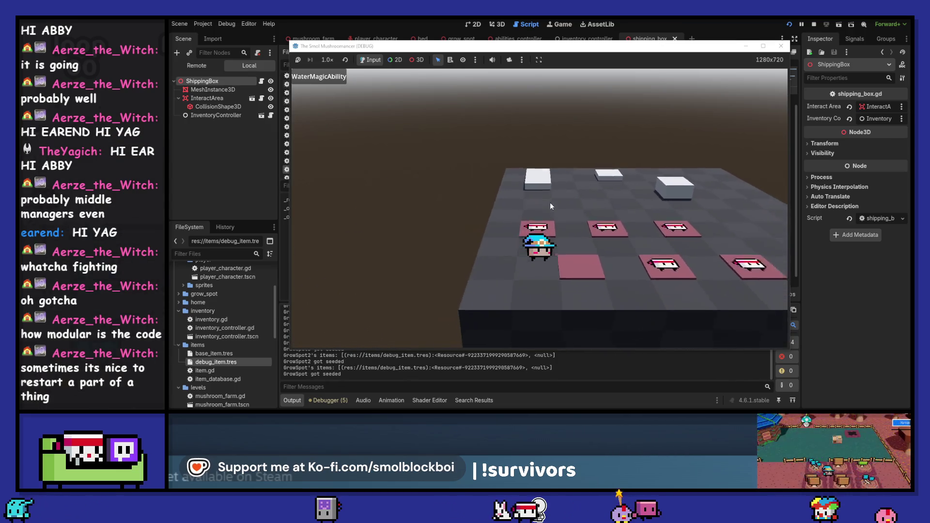
key(s)
key(space)
key(w)
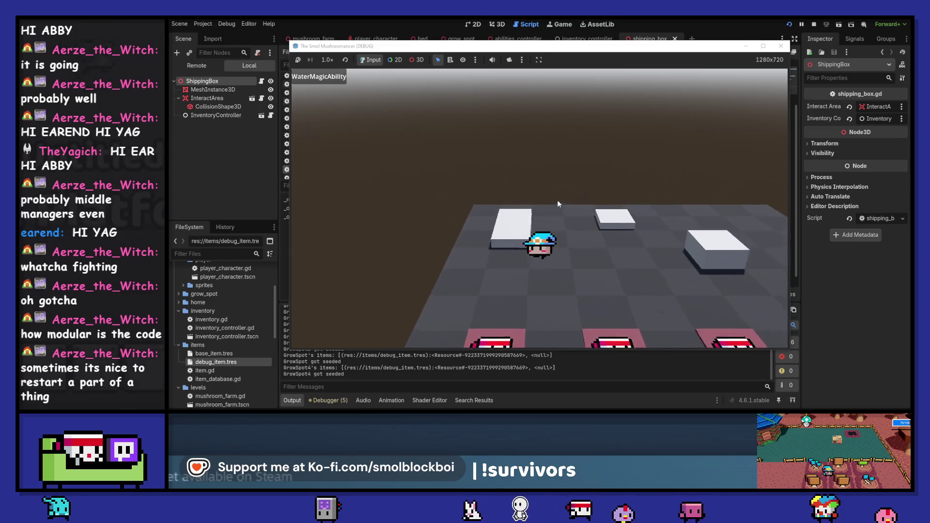
key(space)
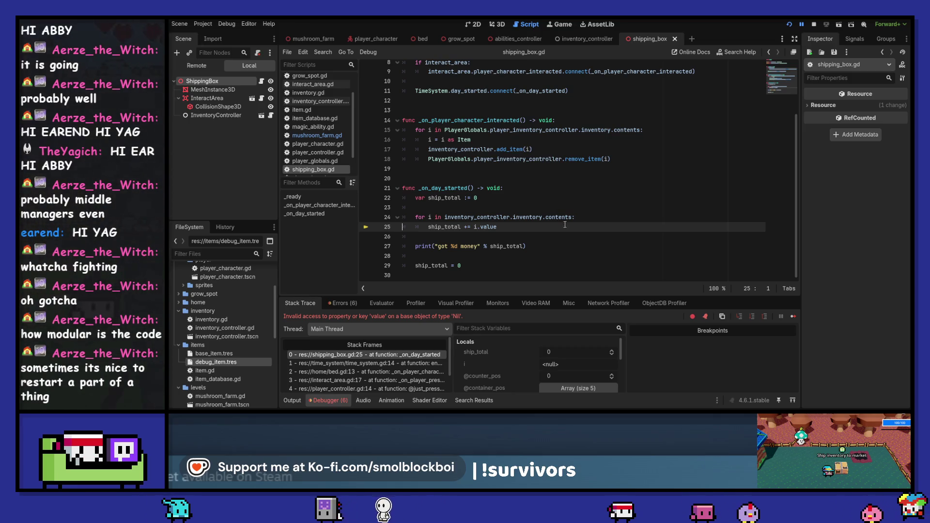
After the Nil error, add 'if i != null:' above ship_total += i.value and save shipping_box.gd.
click(329, 304)
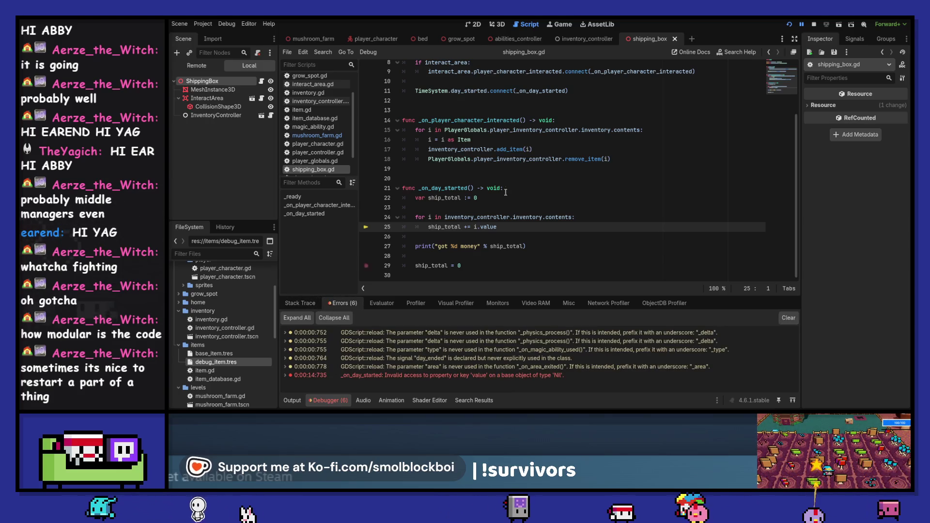
click(811, 25)
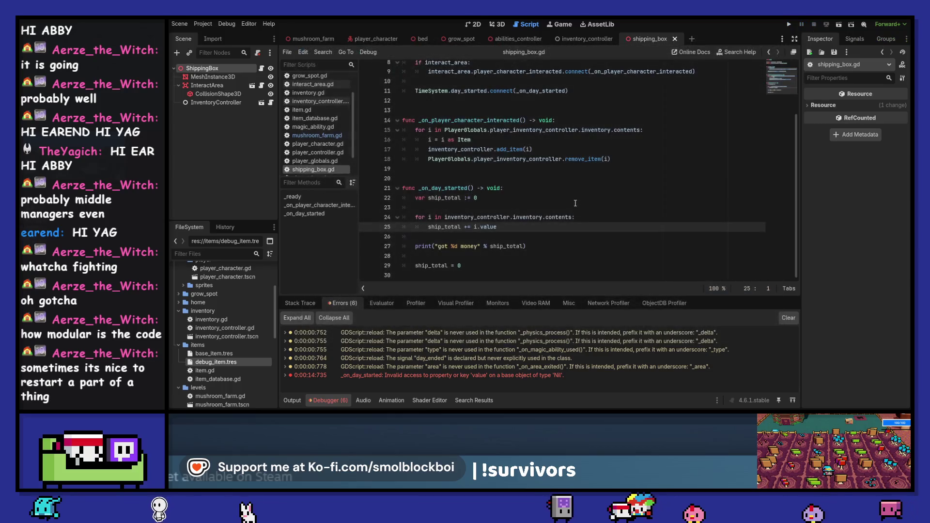
click(588, 219)
key(Return)
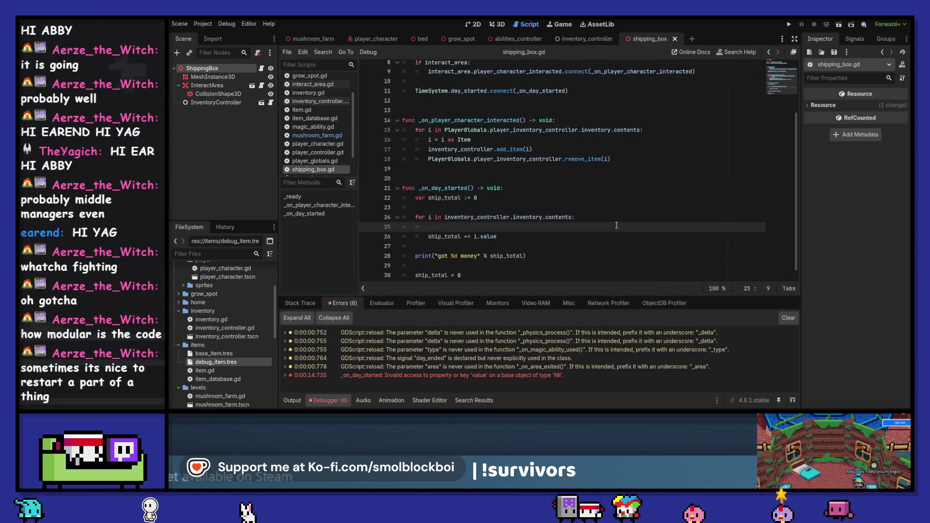
text(if i )
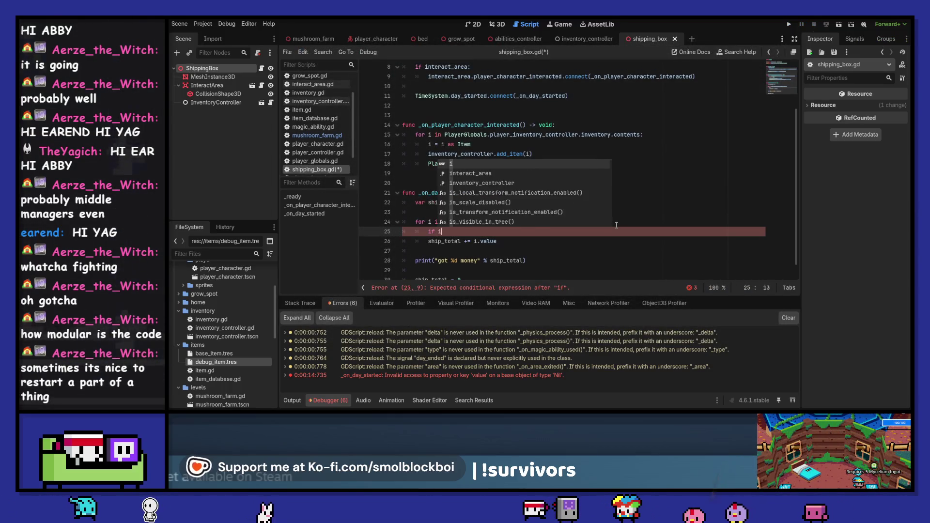
text(!=)
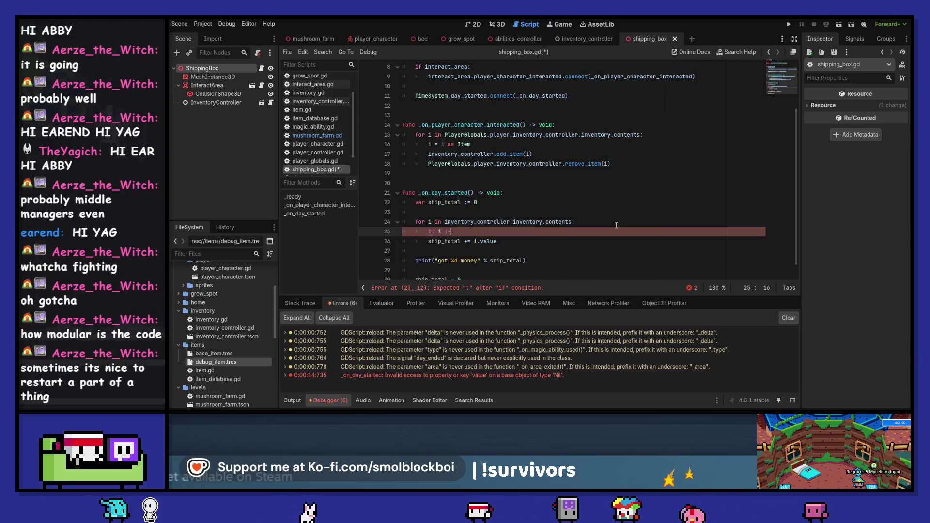
text( null:)
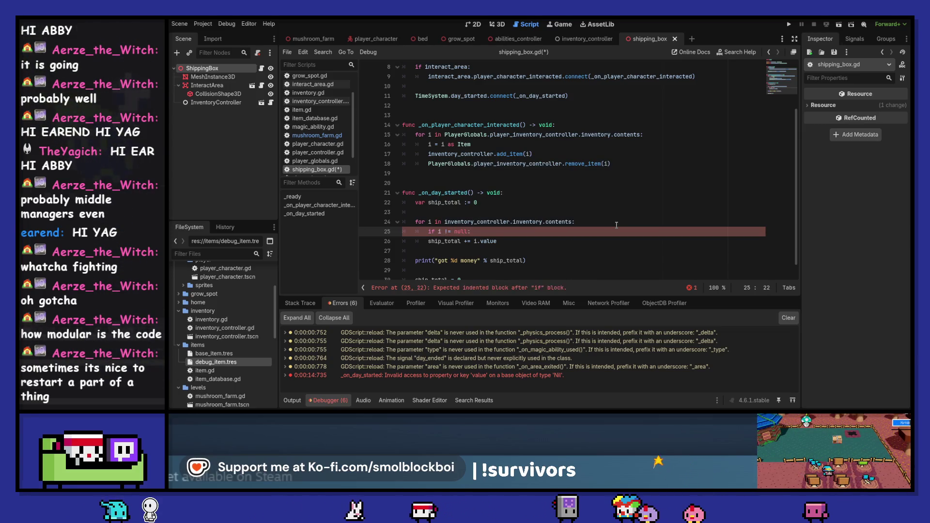
key(Down)
key(ctrl+s)
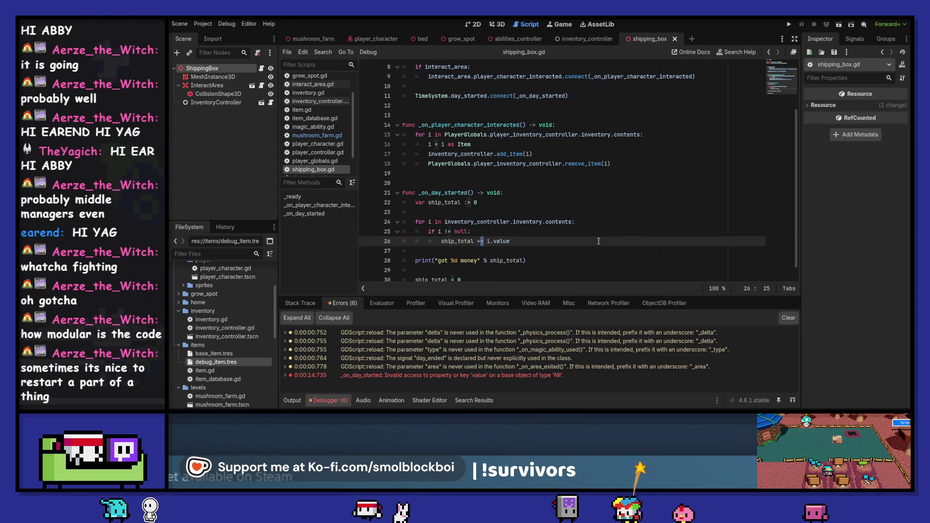
Run the game with F5, load the farm level, then stop it with F8.
key(F5)
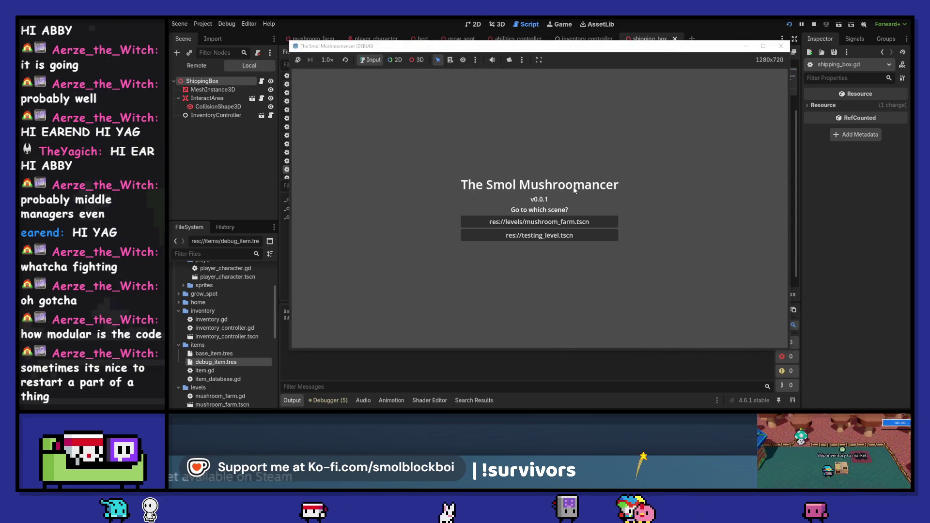
click(566, 218)
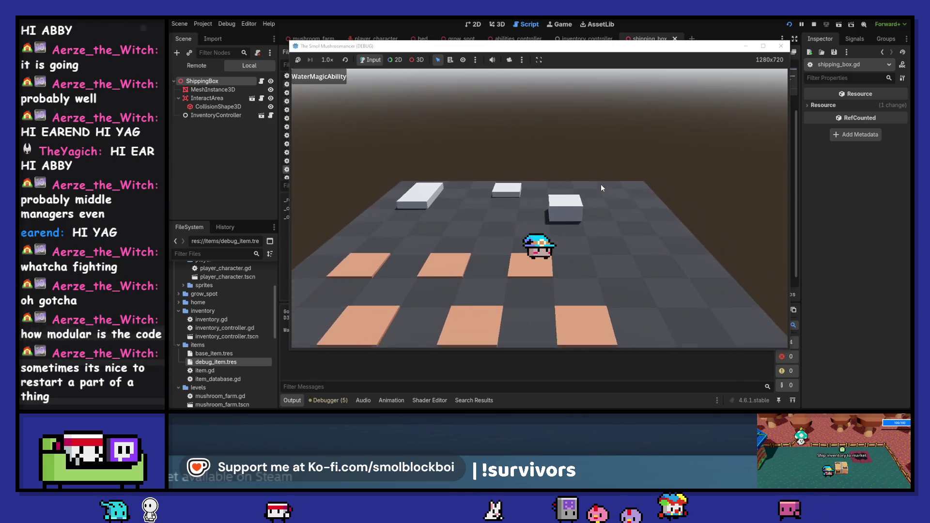
key(F8)
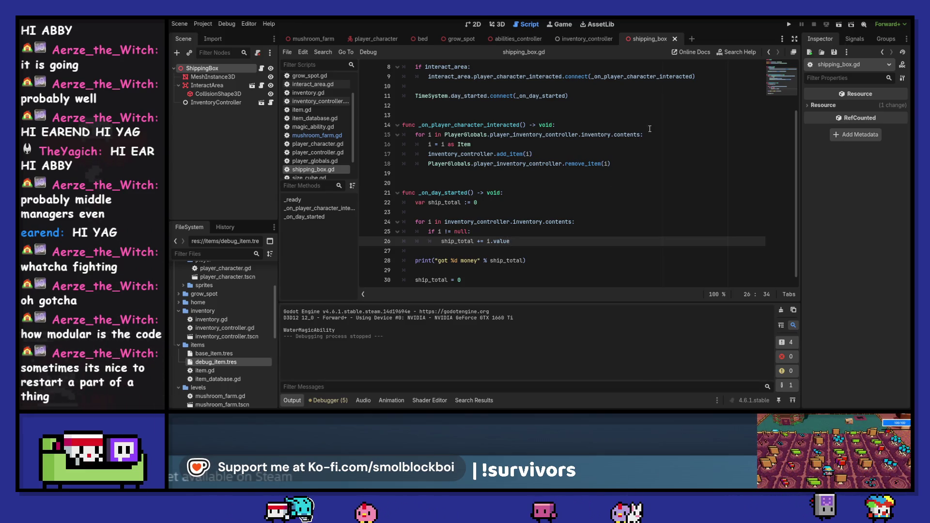
Wrap the add and remove lines in an 'if i is Item:' check, deleting the redundant cast line.
click(653, 134)
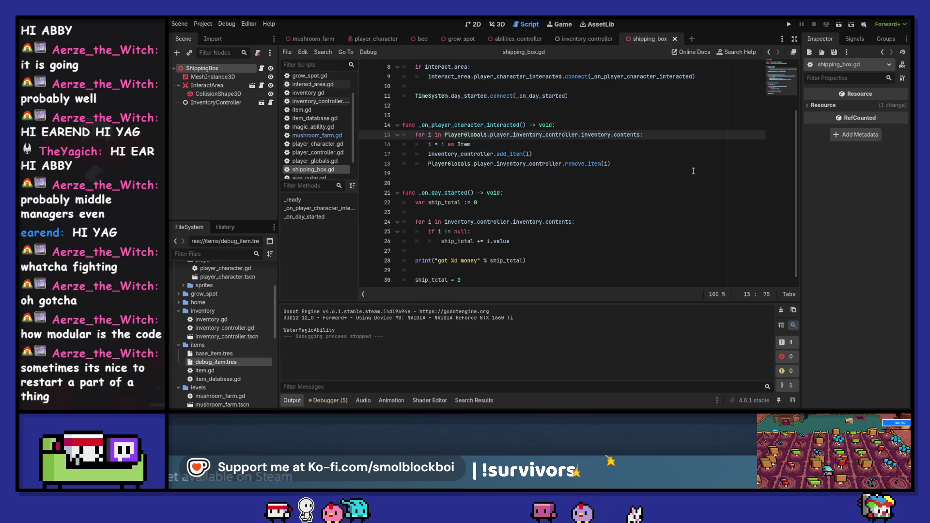
key(Return)
text(if i )
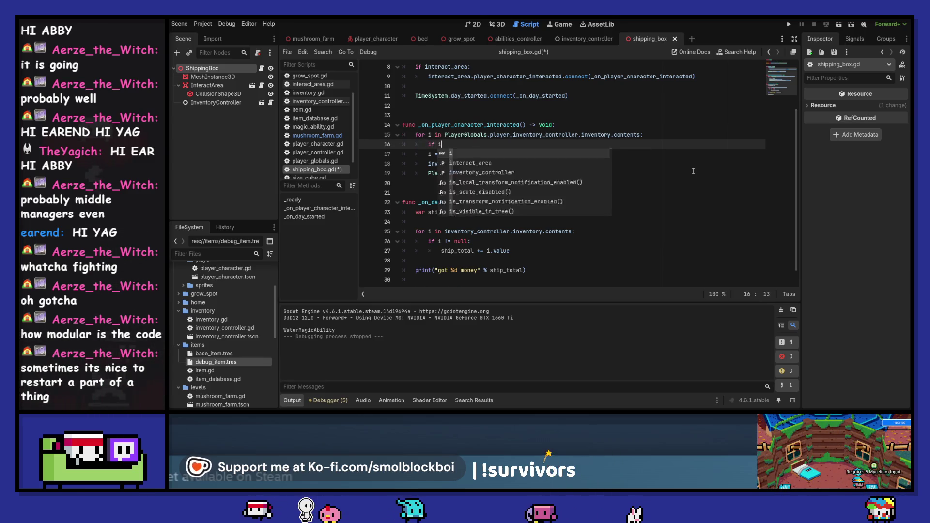
text(is Ite,)
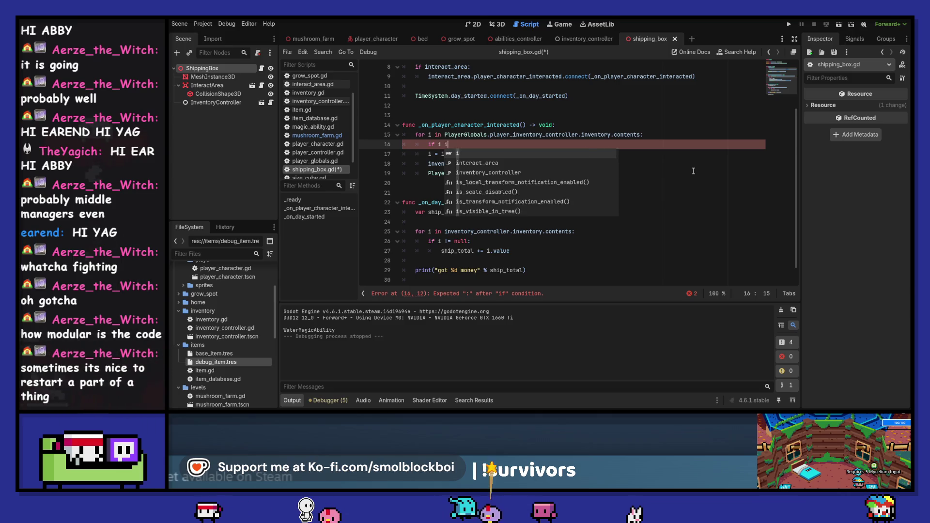
key(BackSpace)
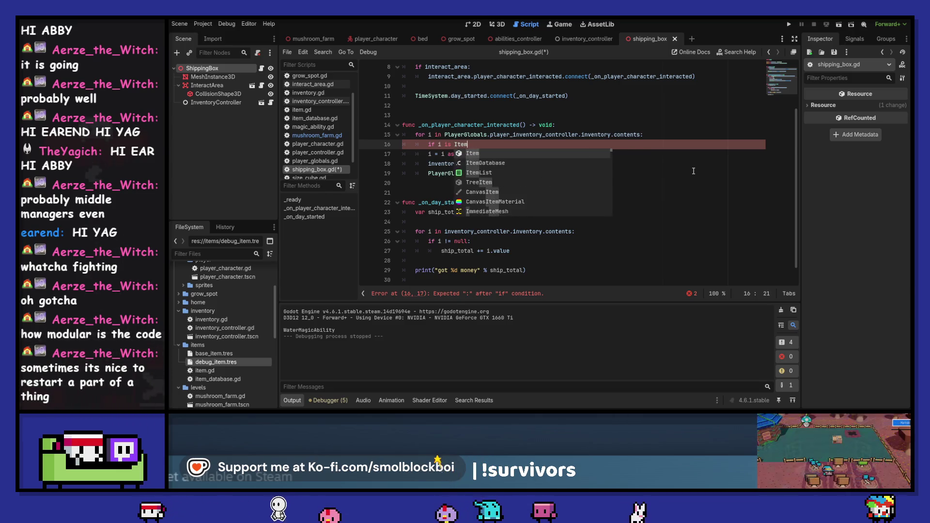
text(m:)
key(Down)
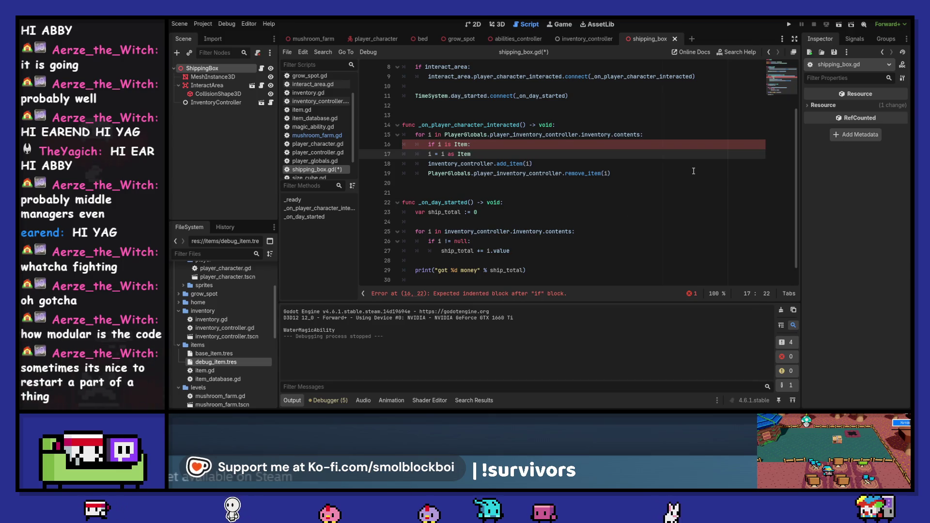
key(ctrl+shift+k)
key(shift+Down)
key(Tab)
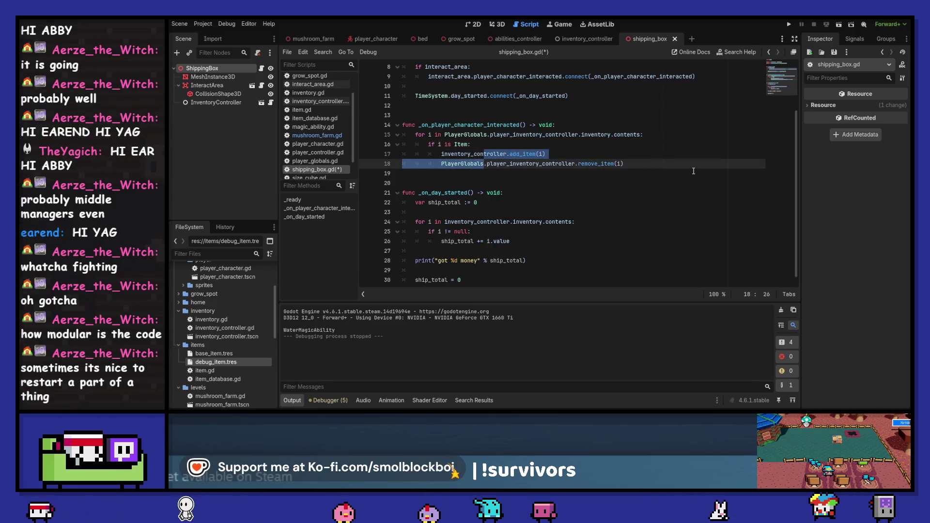
Run the game, load the farm level, water the grow spots, and sleep into a new day.
key(F5)
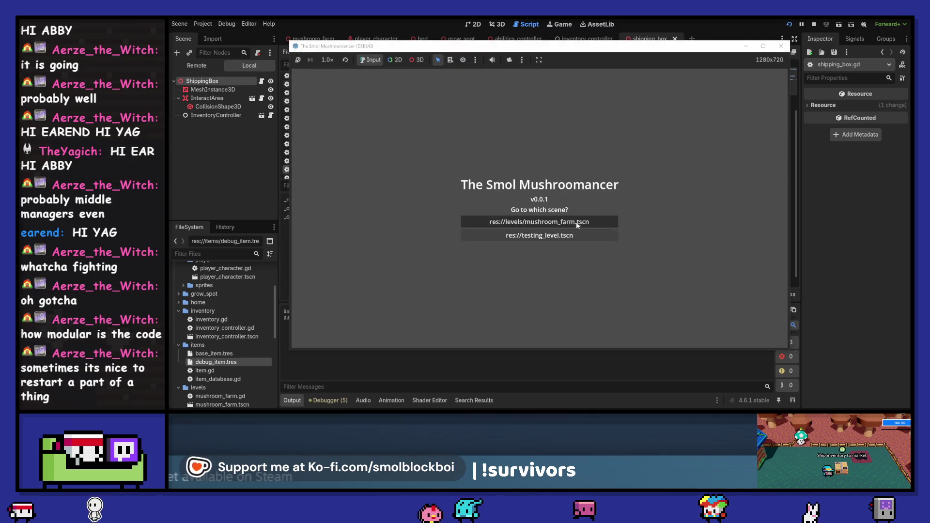
click(503, 235)
key(s)
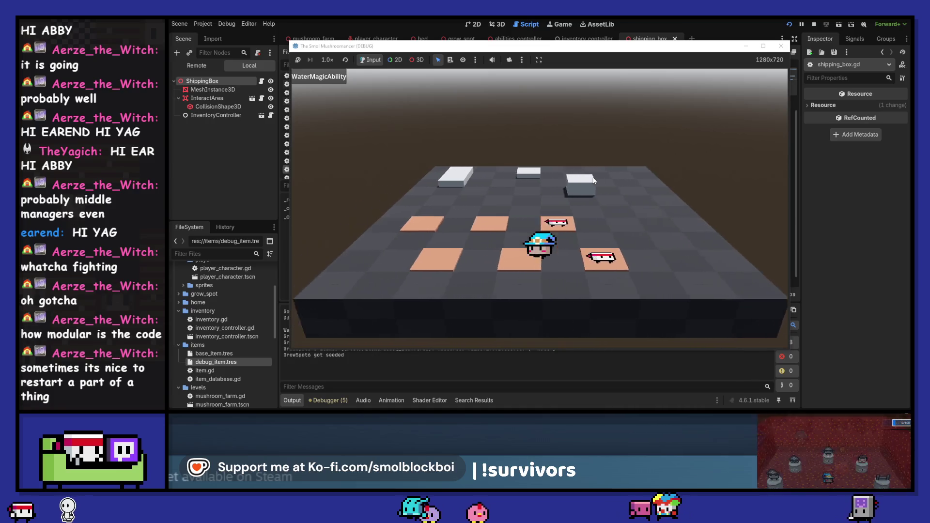
key(d)
key(space)
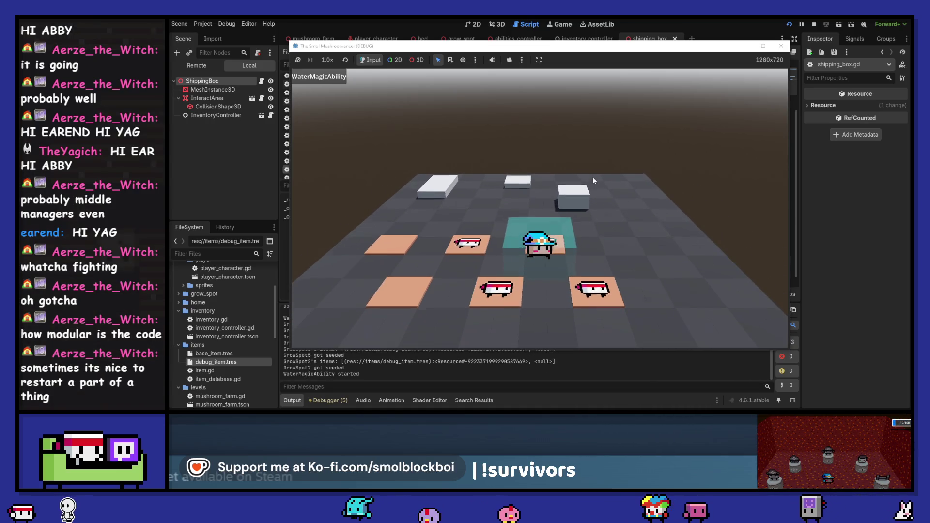
key(w)
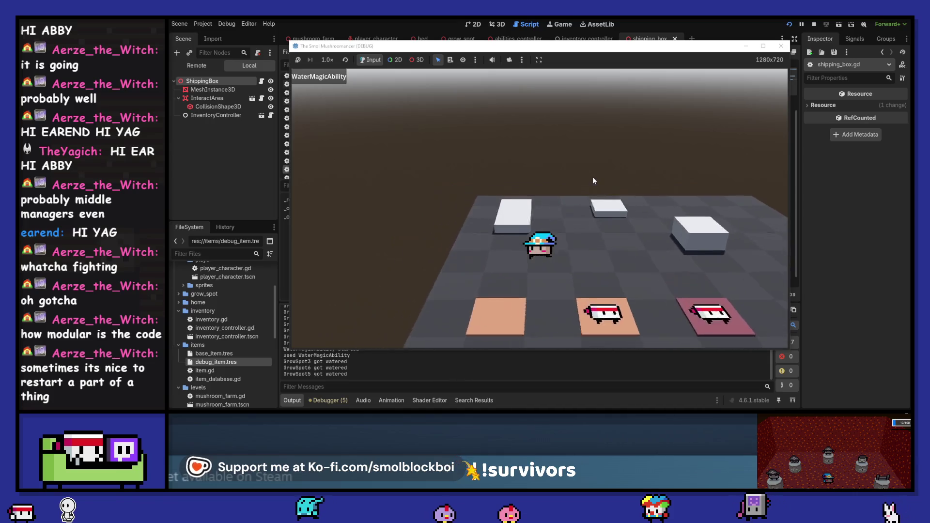
Harvest GrowSpot5 and GrowSpot6, deposit the items in the shipping box, sleep, and stop.
key(s)
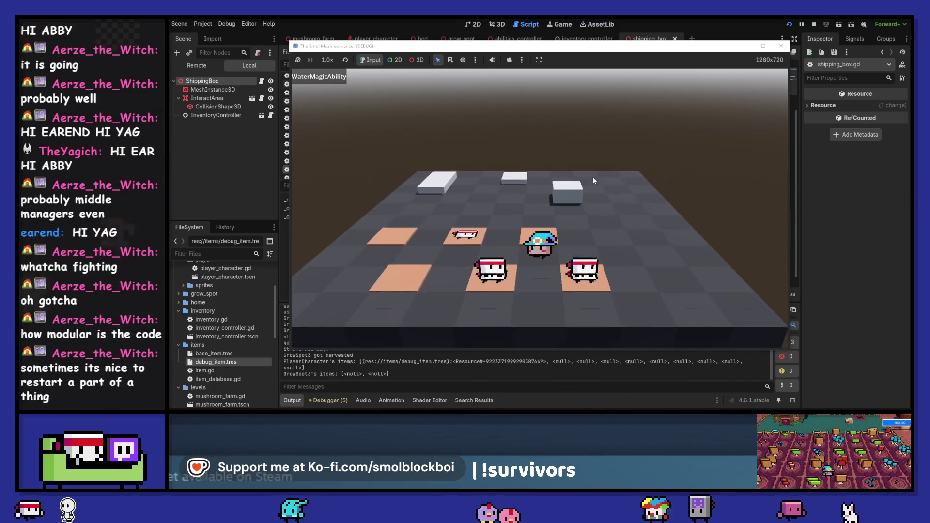
key(d)
key(w)
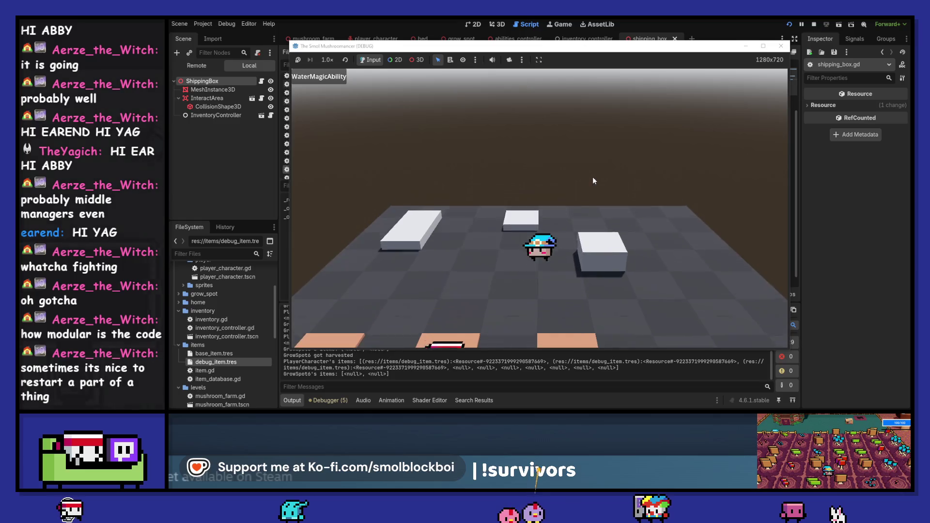
key(e)
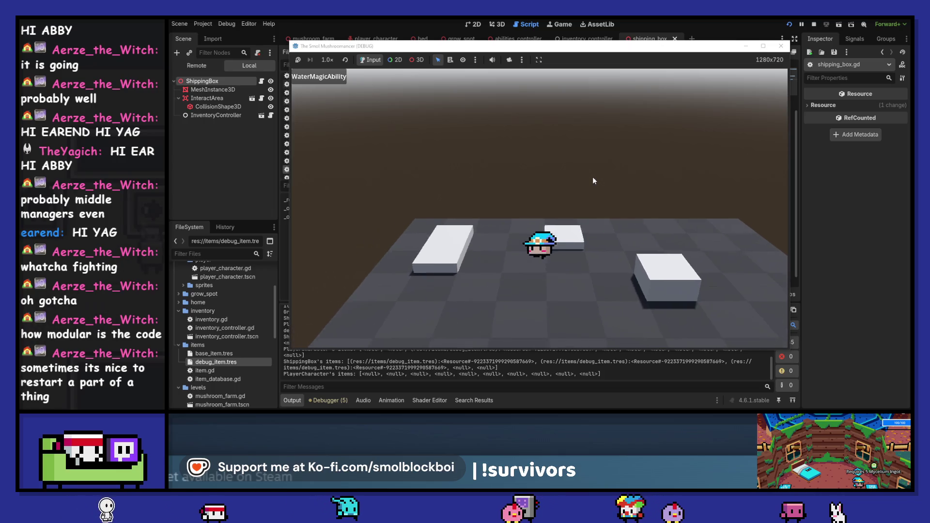
key(q)
key(e)
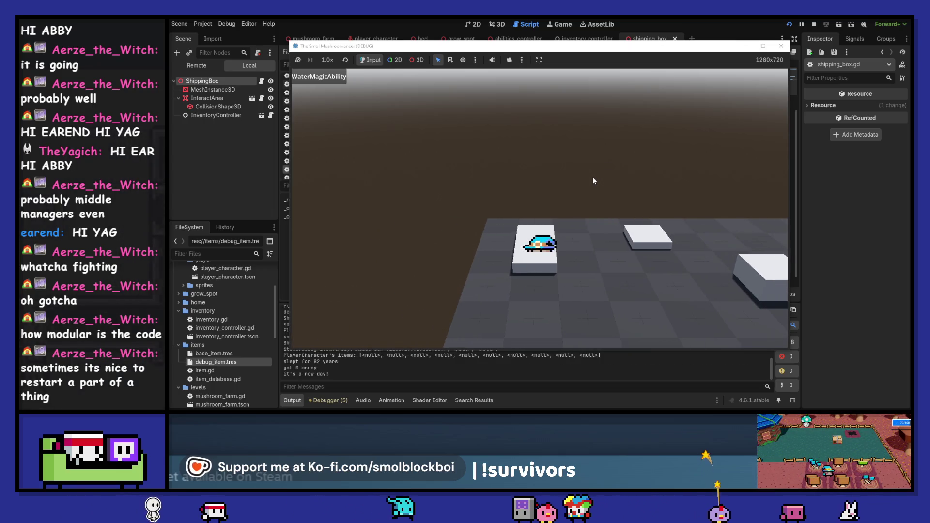
click(785, 49)
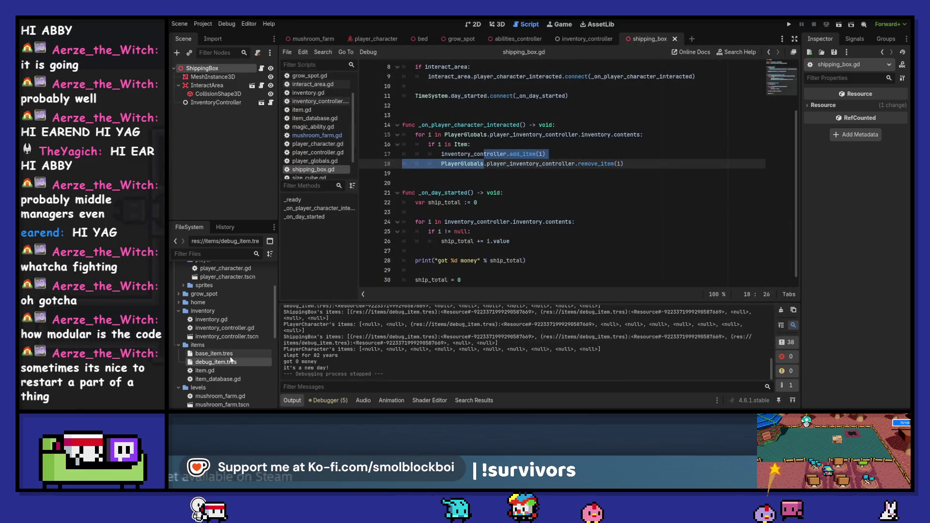
Set the Value of debug_item.tres to 69.
click(231, 360)
click(870, 219)
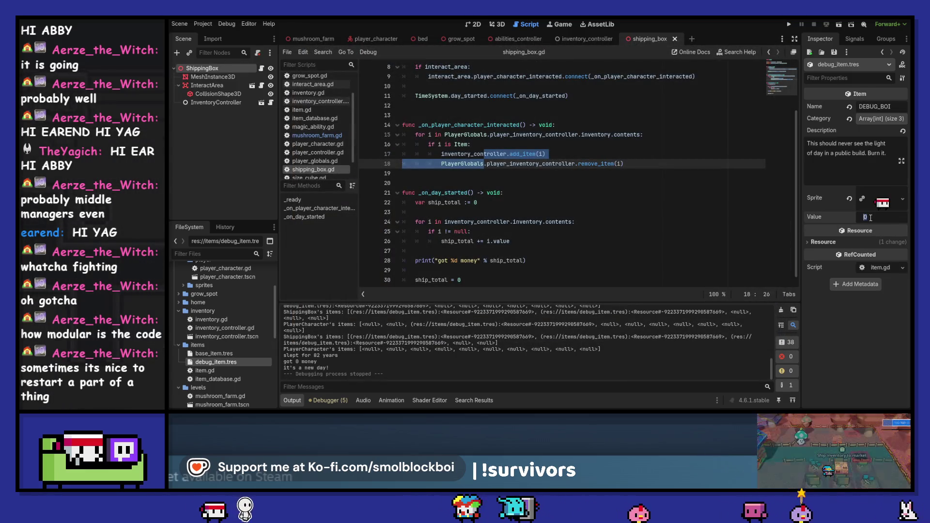
text(69)
key(Return)
Run the game, load mushroom_farm, water and seed the grow spots, and sleep.
click(789, 24)
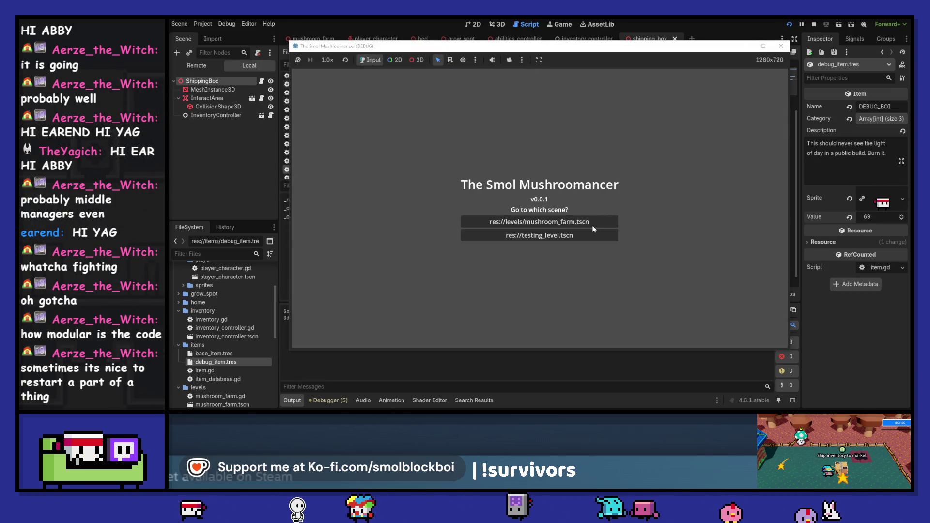
click(591, 224)
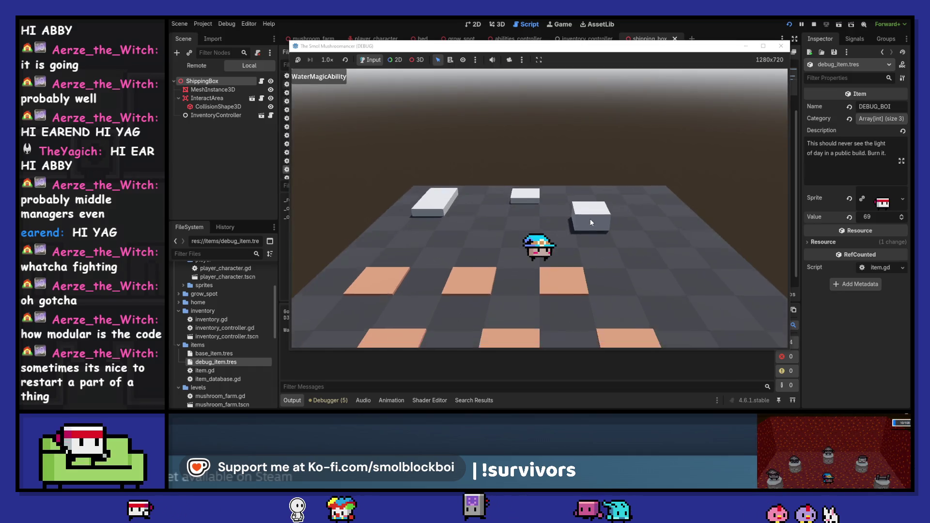
key(s)
key(space)
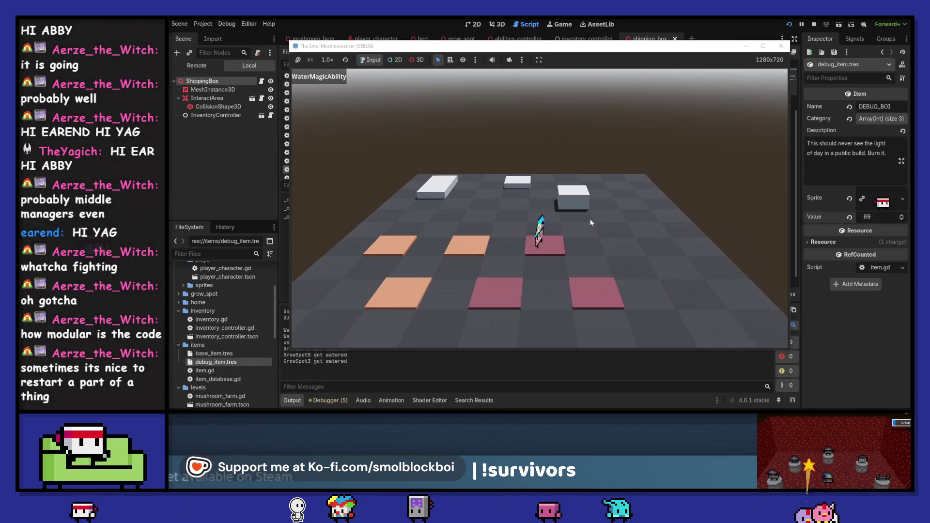
key(e)
key(a)
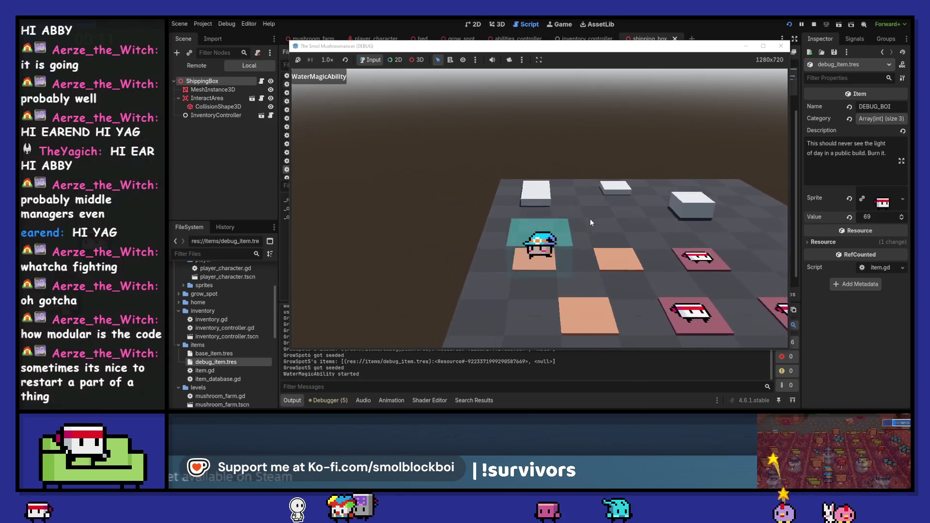
key(w)
key(e)
Harvest the grown spots, deposit them in the shipping box, and sleep to earn money.
key(s)
key(e)
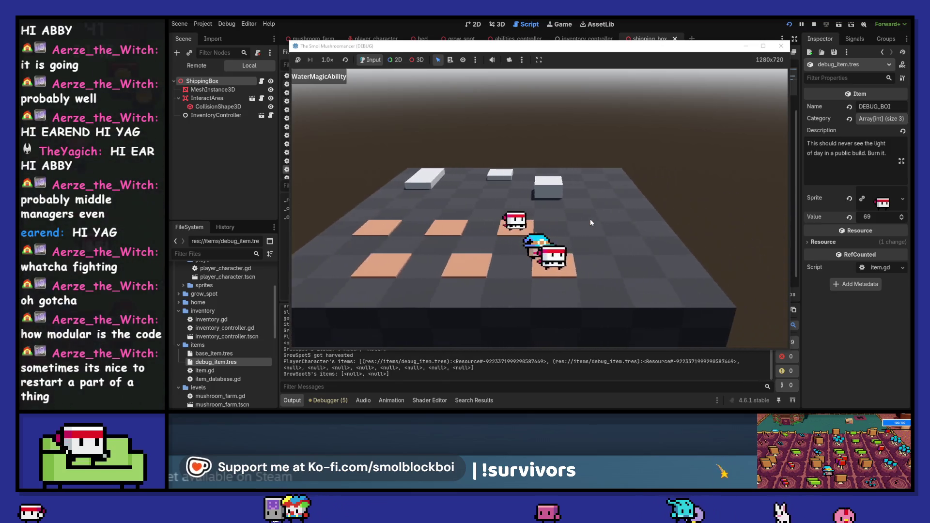
key(d)
key(q)
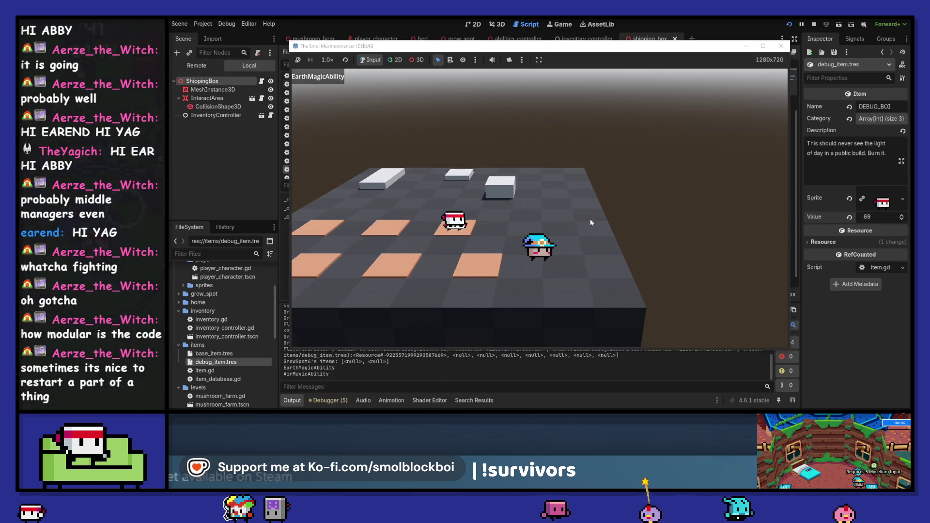
key(w)
key(e)
key(q)
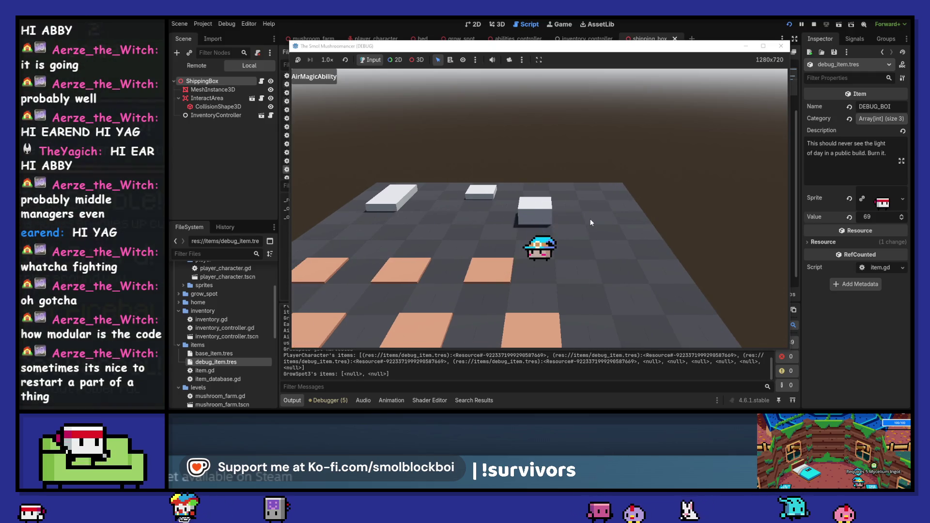
key(w)
key(e)
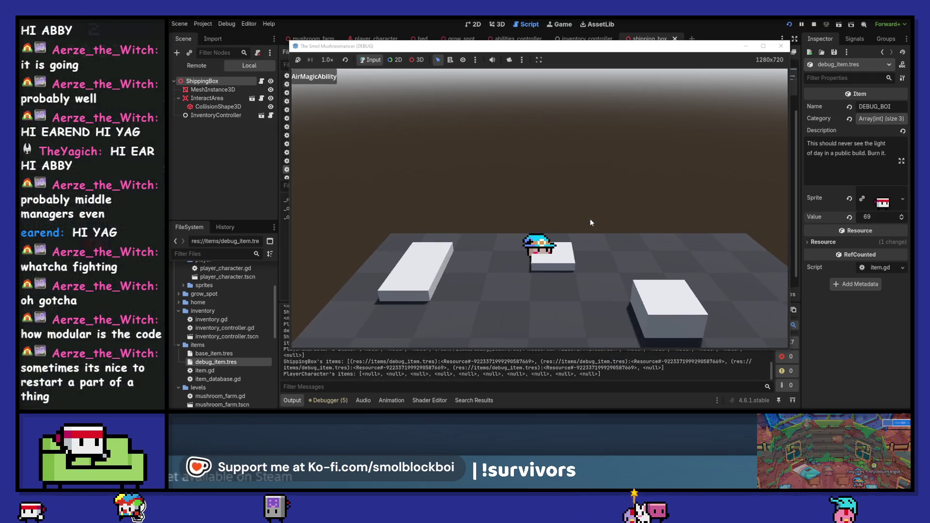
key(a)
key(e)
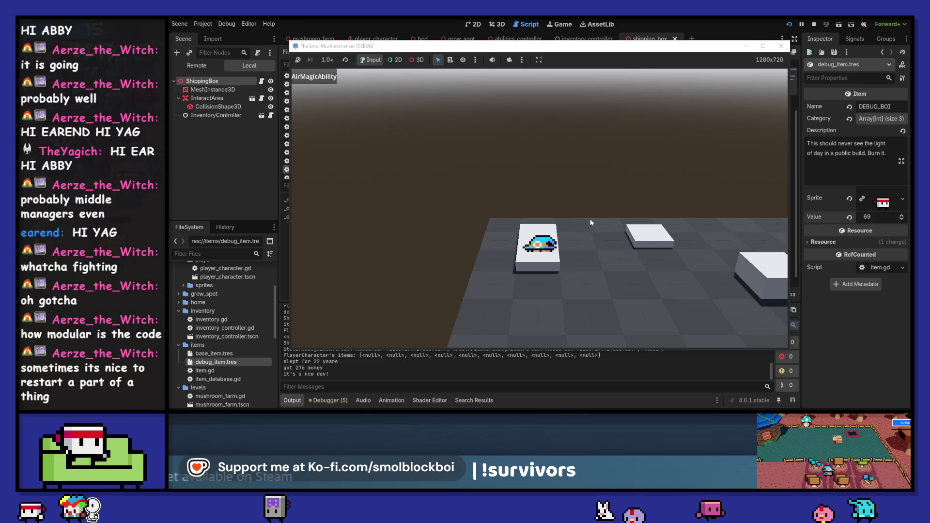
Switch to the water ability, then water and seed GrowSpot5 and GrowSpot6 again.
key(s)
key(e)
scroll(590, 222, down, 2)
key(space)
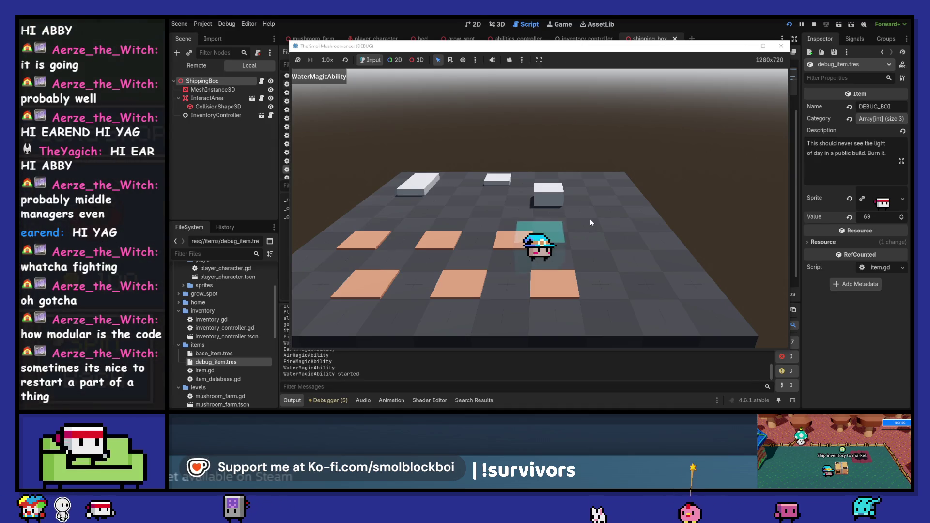
key(space)
key(a)
key(e)
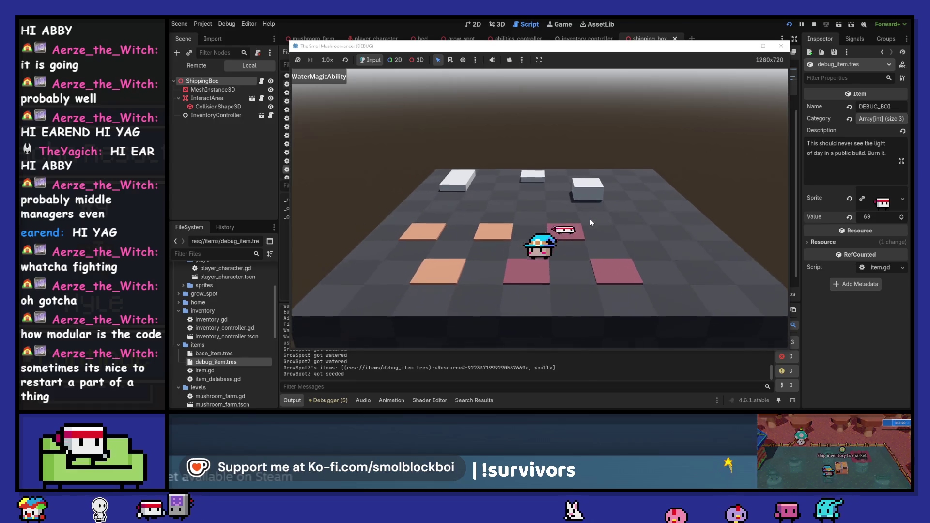
key(w)
key(e)
Harvest GrowSpot6, visit the shipping box, and sleep in the bed for another day.
key(e)
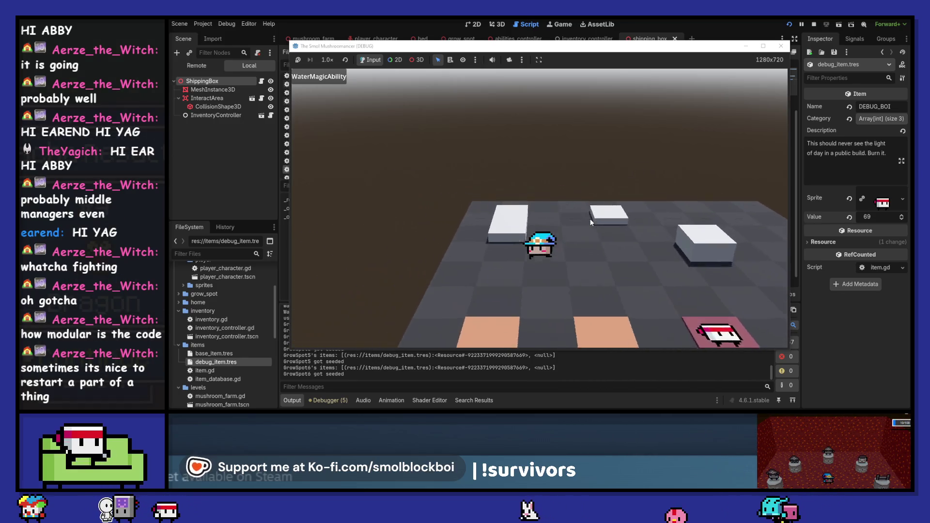
key(s)
key(e)
key(w)
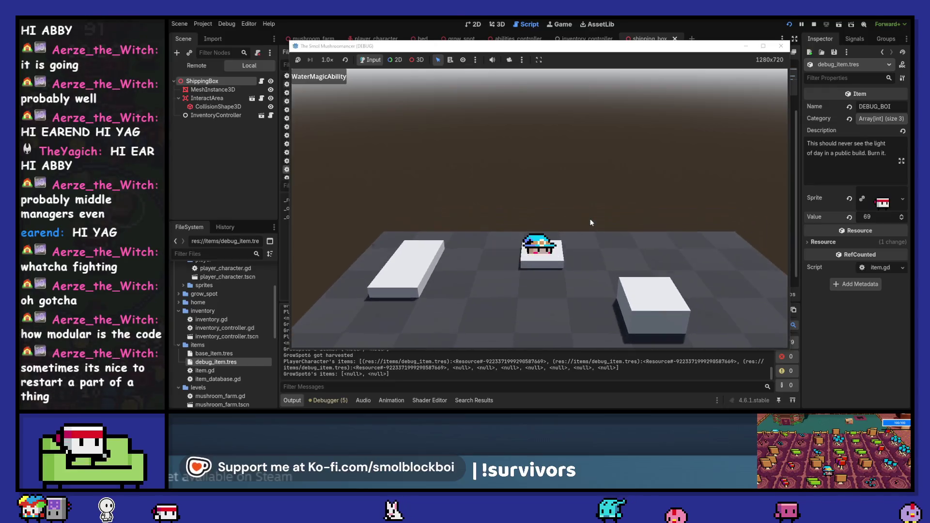
key(e)
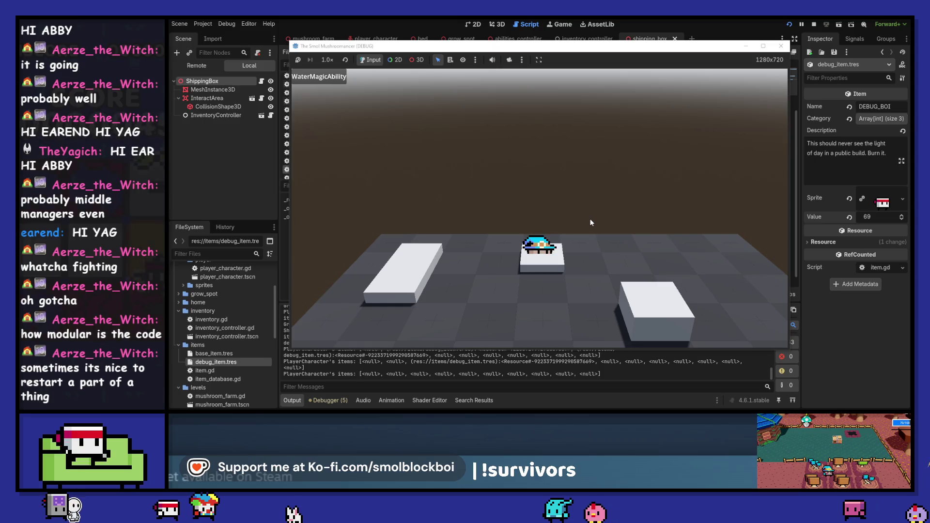
key(s)
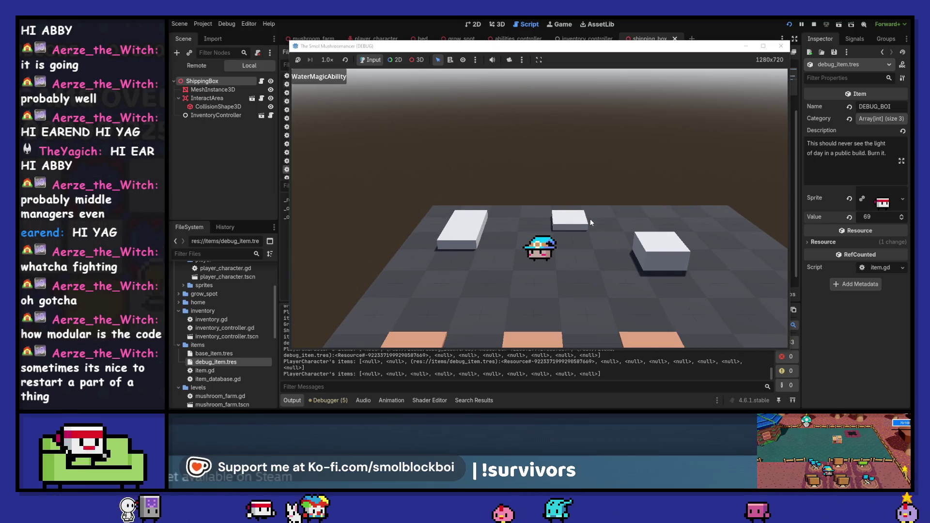
key(w)
key(a)
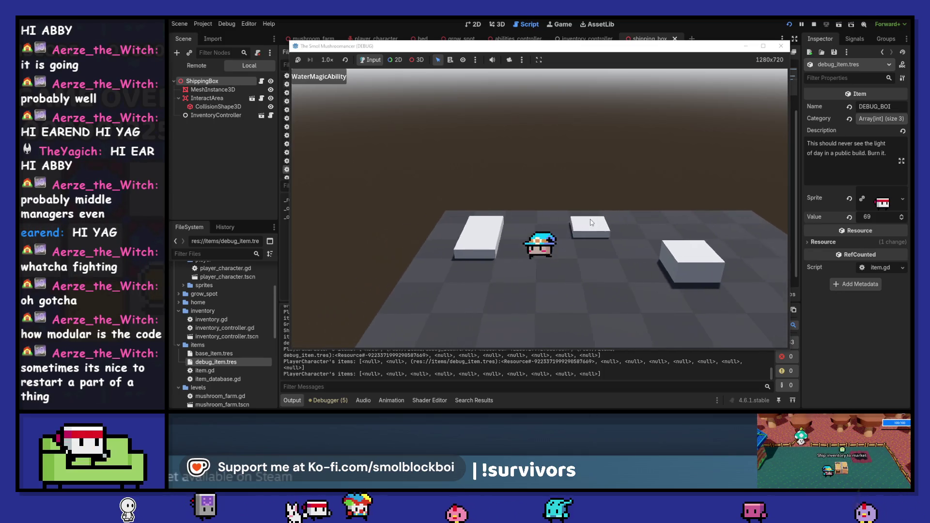
key(d)
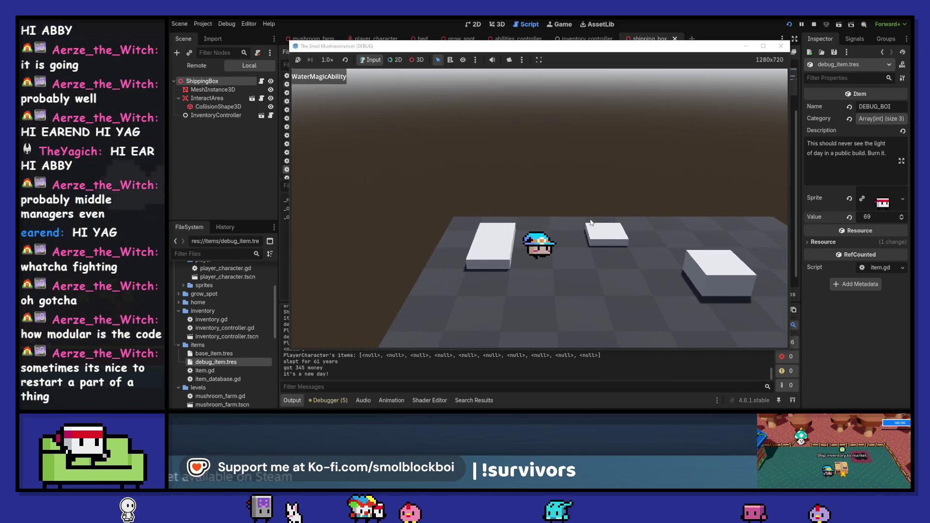
key(s)
key(s)
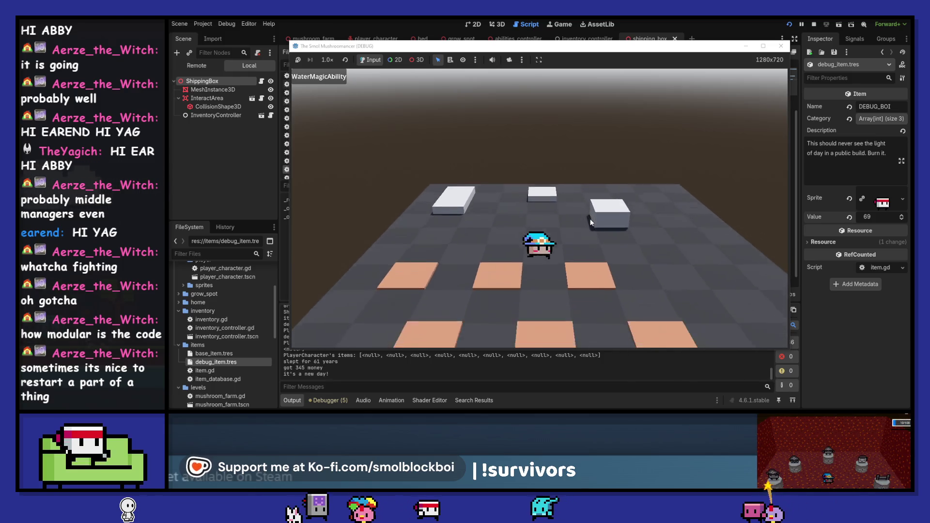
Water, seed and harvest GrowSpot2, then deposit its item into the shipping box.
key(space)
key(space)
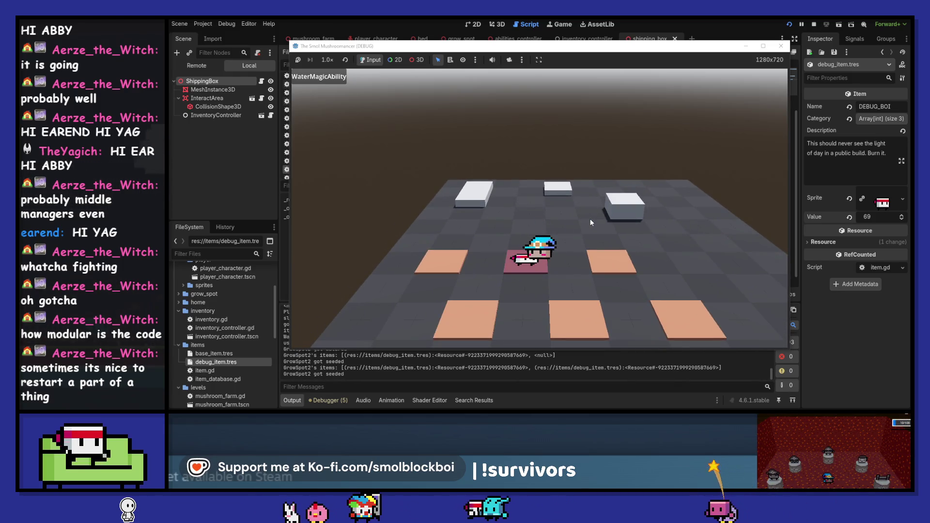
key(w)
key(s)
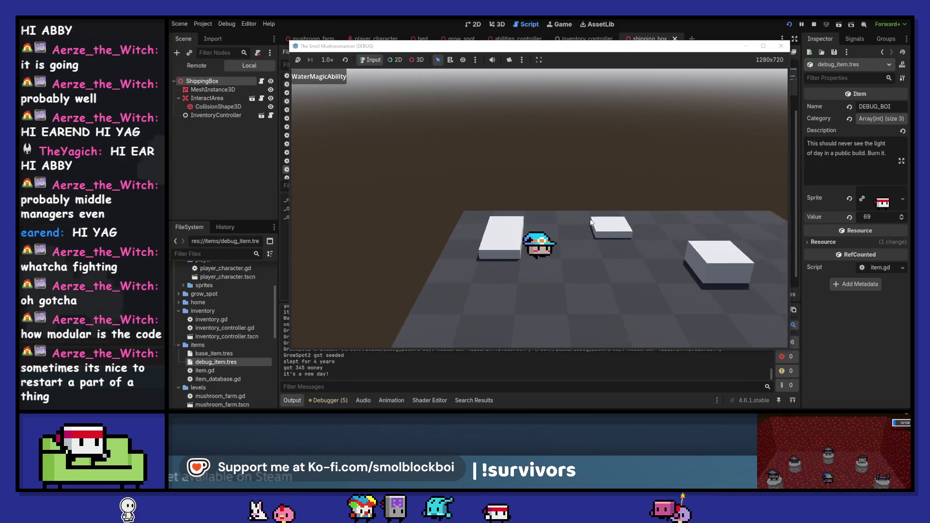
key(space)
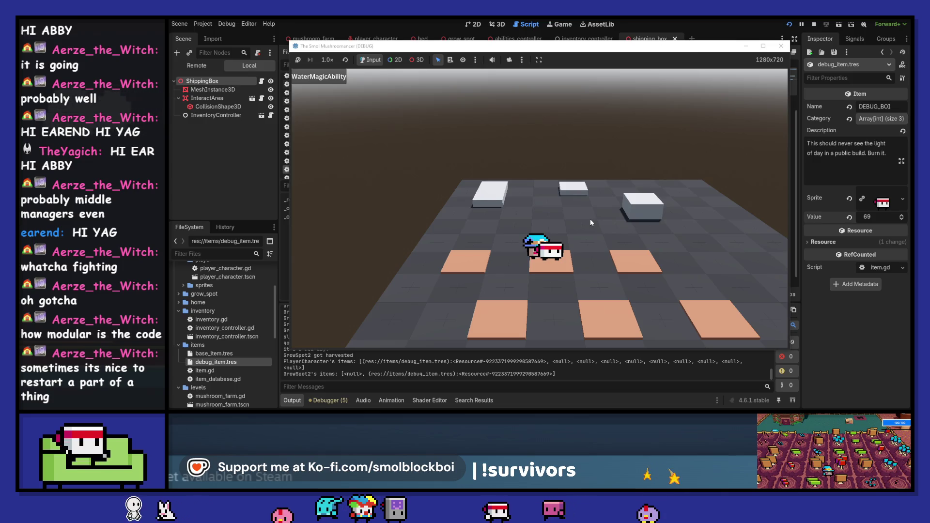
key(s)
key(space)
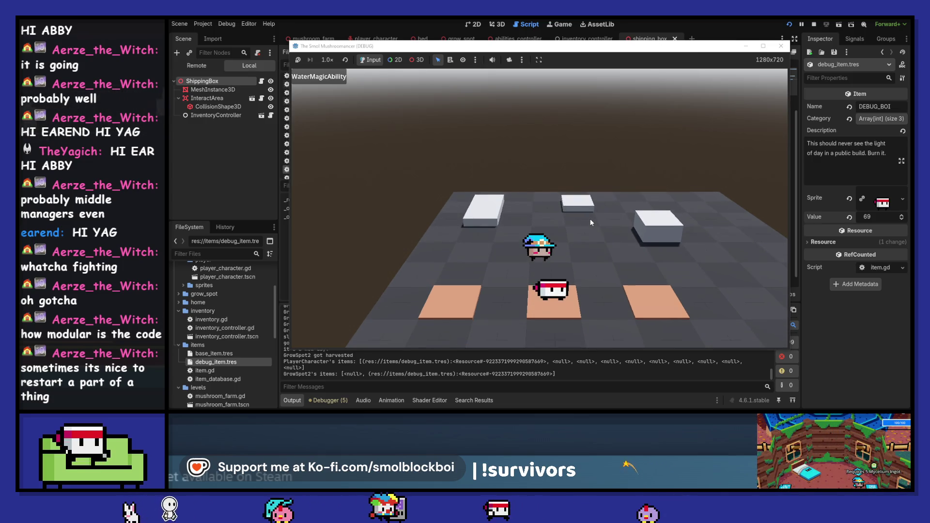
key(s)
key(w)
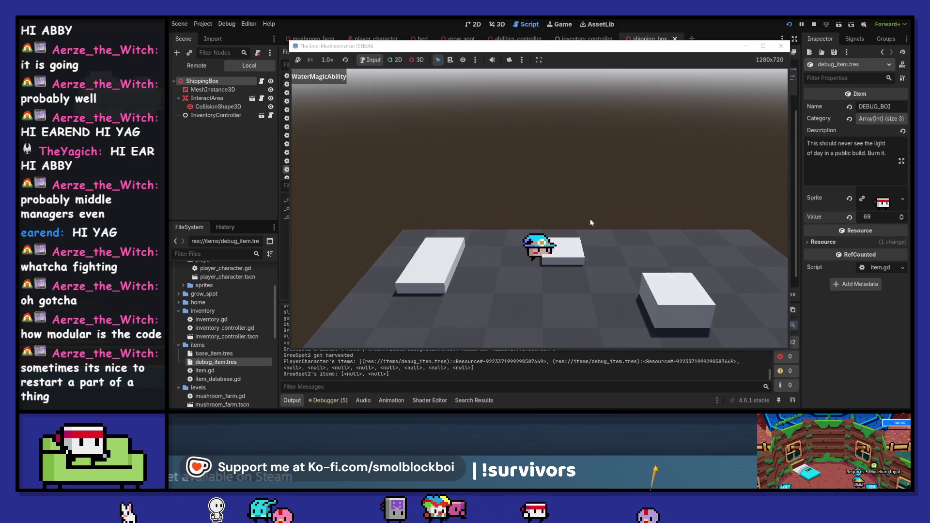
key(space)
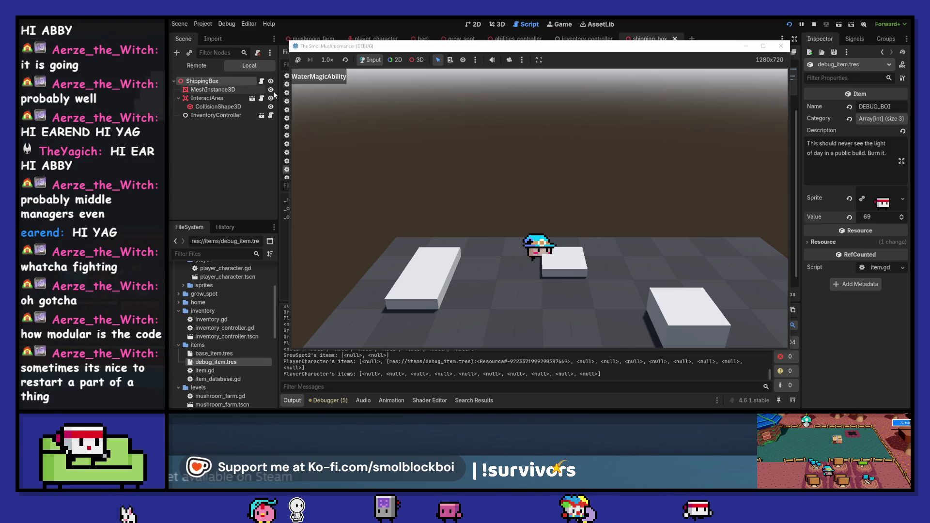
Pick the shipping box in the running game using 3D selection mode, then restore normal input.
click(419, 60)
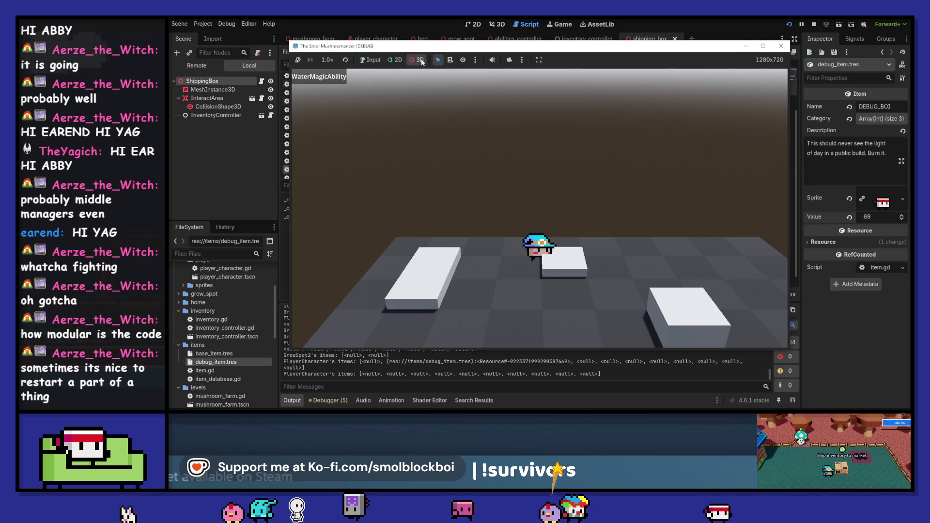
click(538, 252)
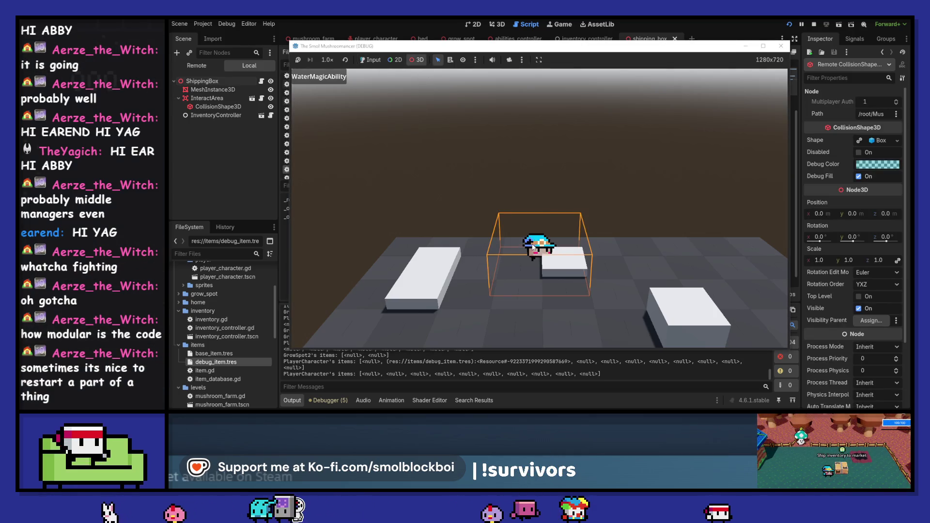
click(370, 60)
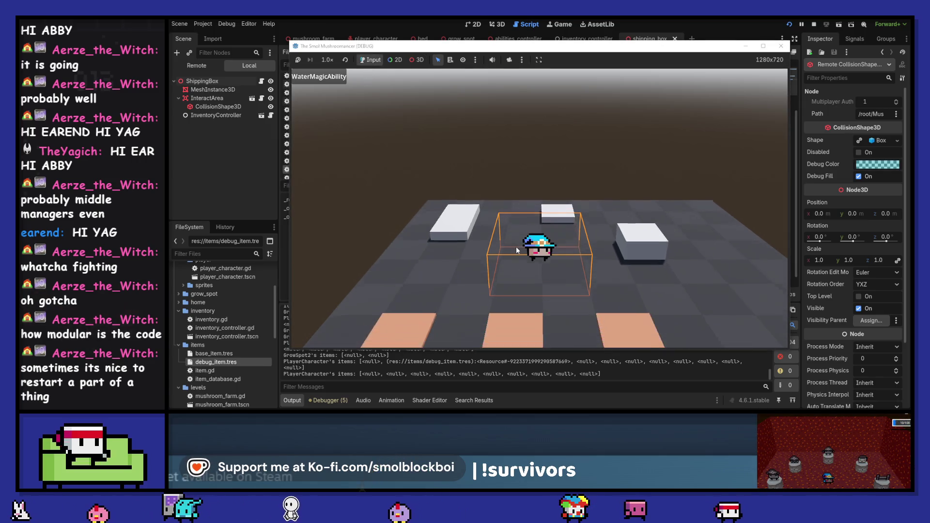
List the live PlayerCharacter's InventoryController contents (10 slots), then stop the game.
click(318, 137)
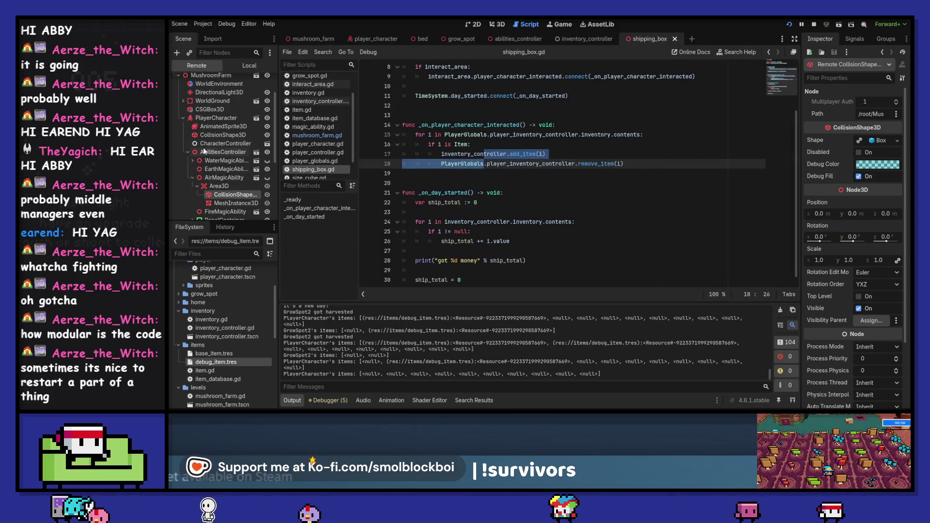
click(216, 118)
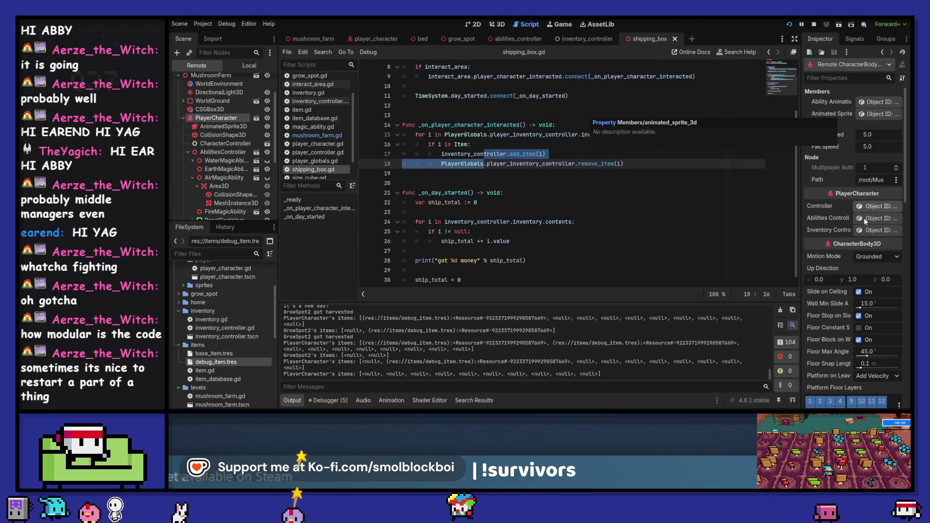
click(870, 231)
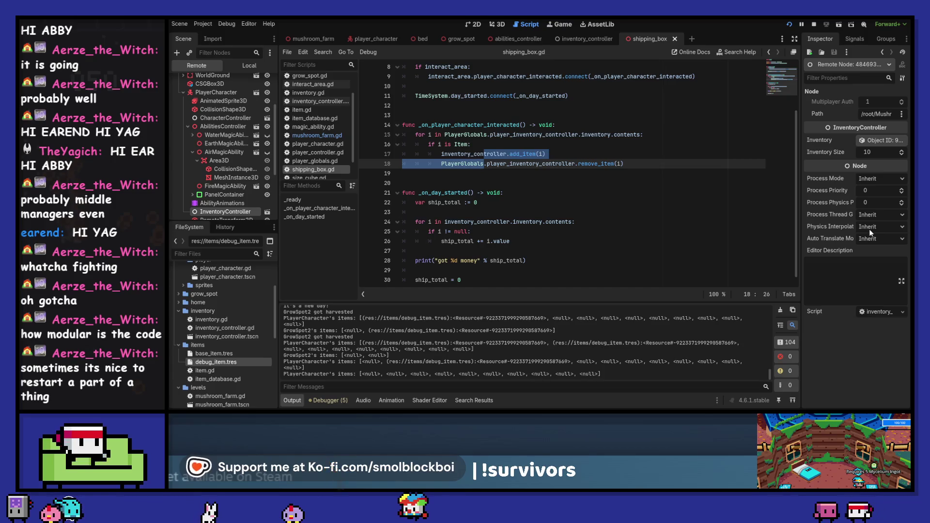
click(870, 144)
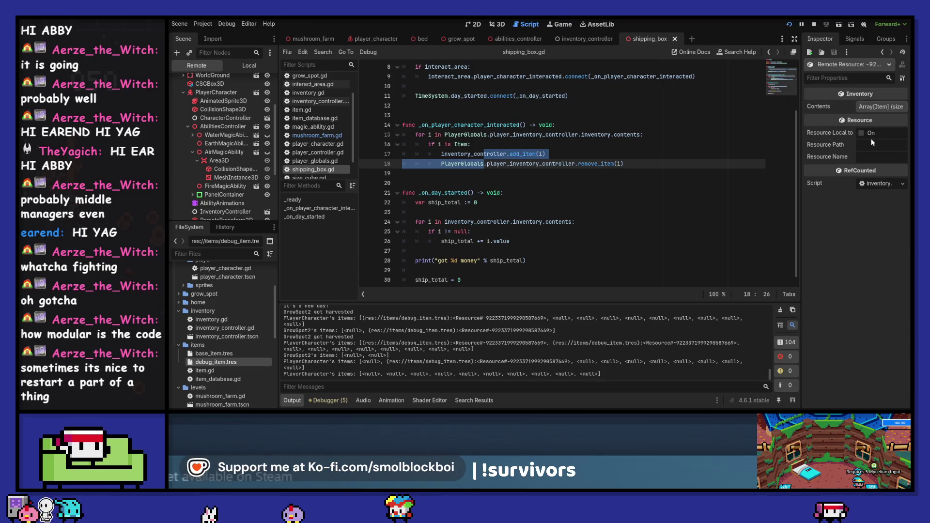
click(871, 108)
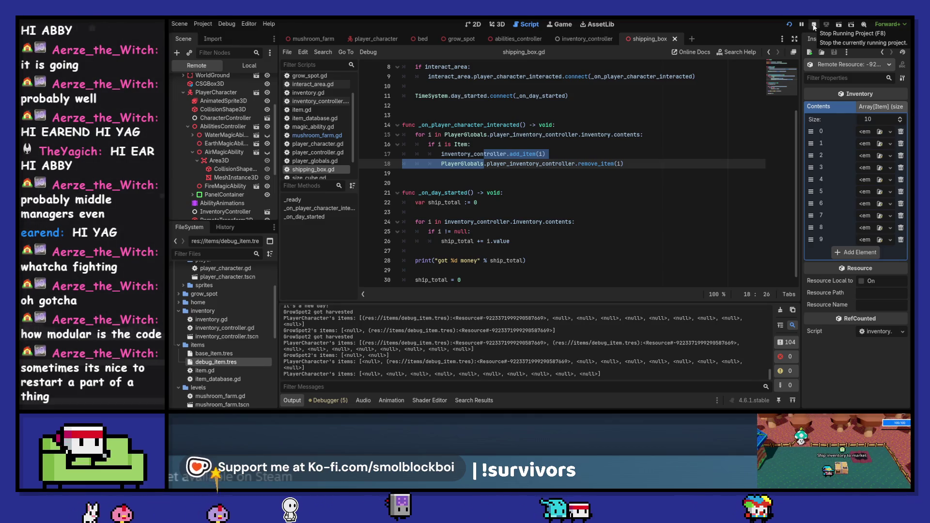
click(813, 25)
Clear the output log and open the shipping box scene from the mushroom farm.
click(639, 164)
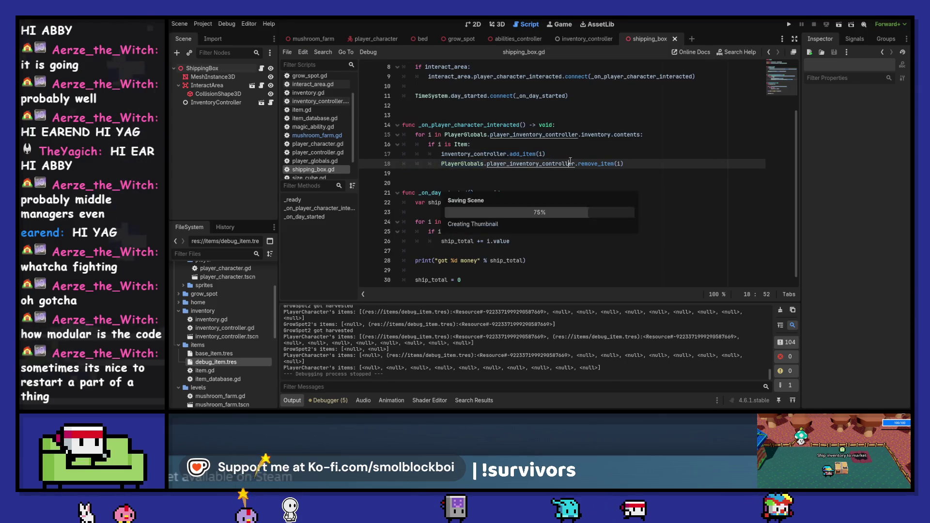
key(ctrl+alt+k)
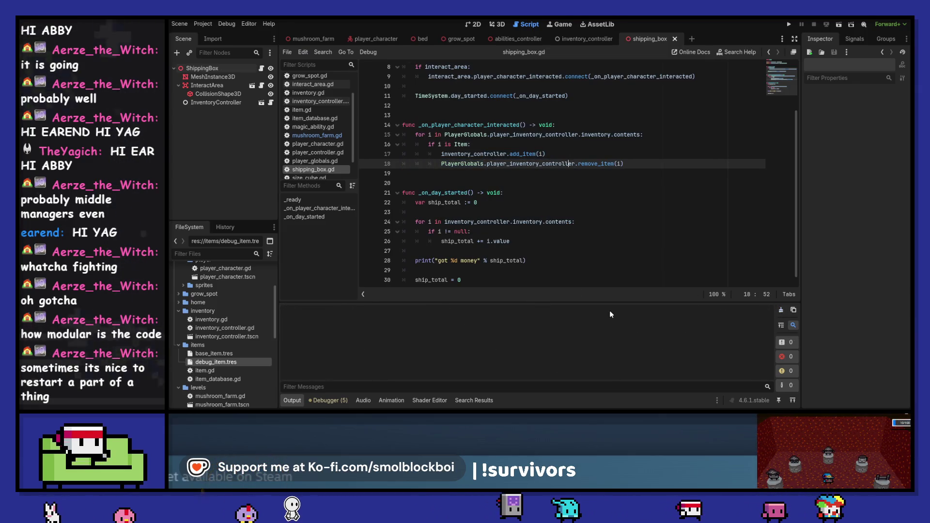
click(497, 24)
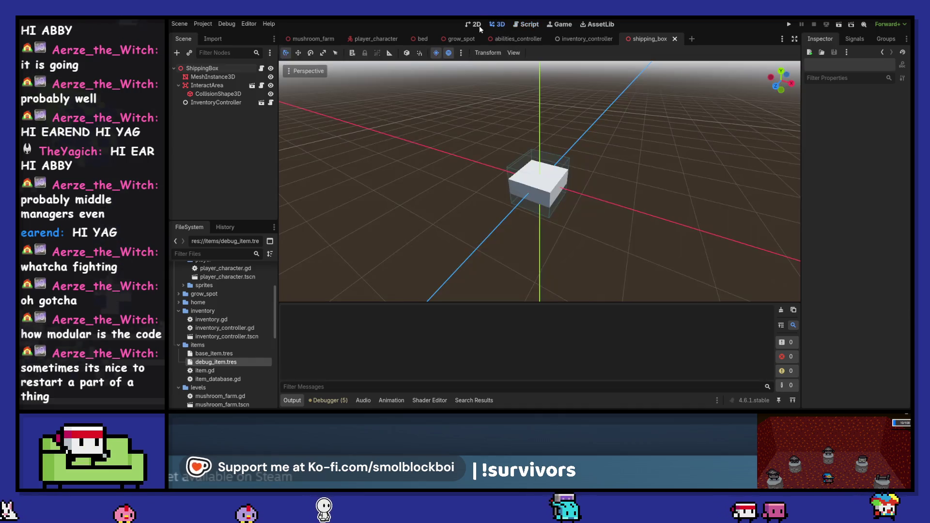
click(302, 39)
scroll(598, 209, down, 5)
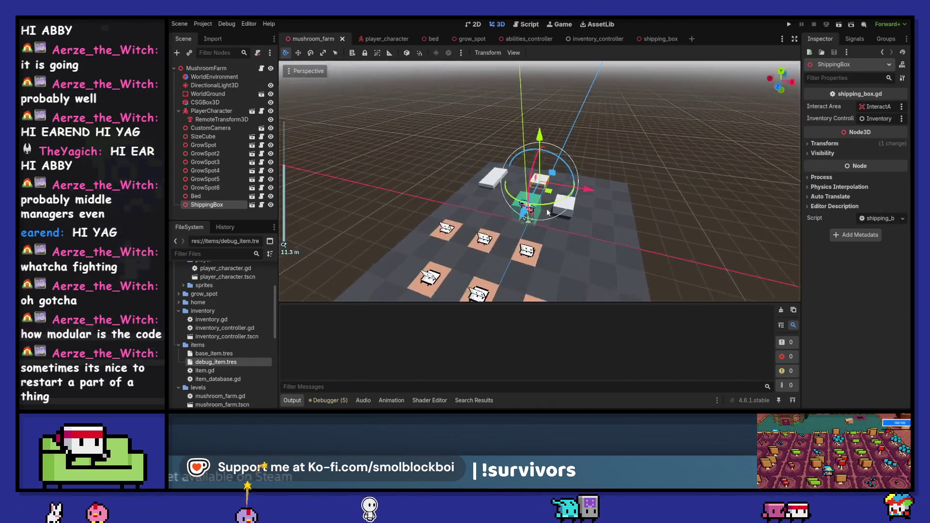
scroll(597, 205, up, 4)
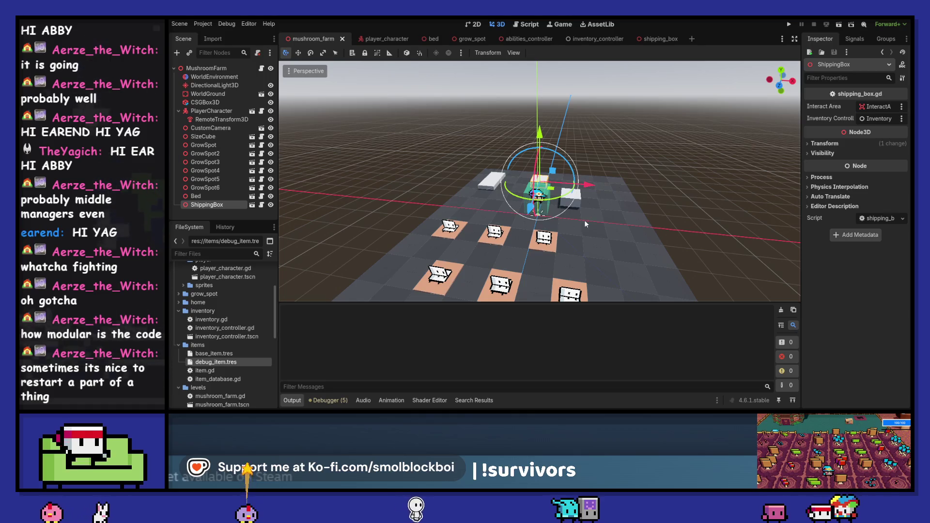
click(252, 205)
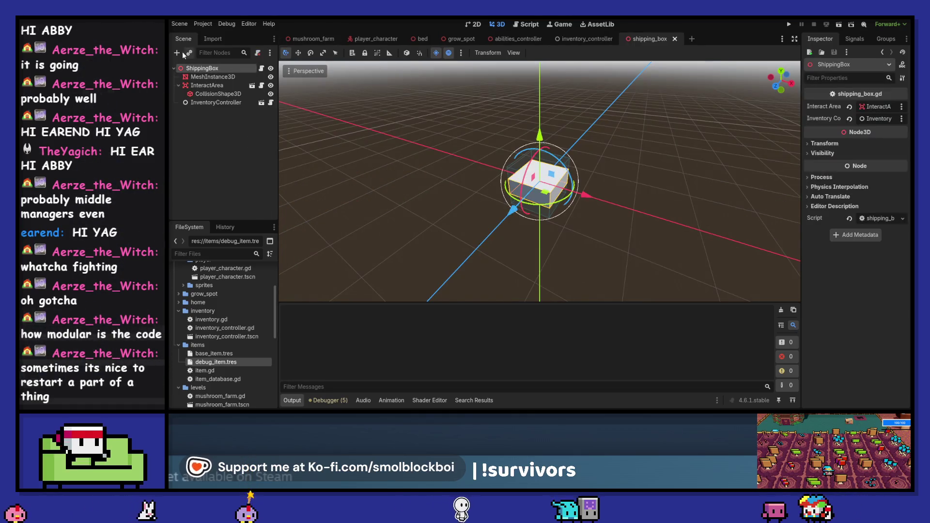
Add a Label3D child to ShippingBox, placed above InventoryController.
click(177, 53)
text(label)
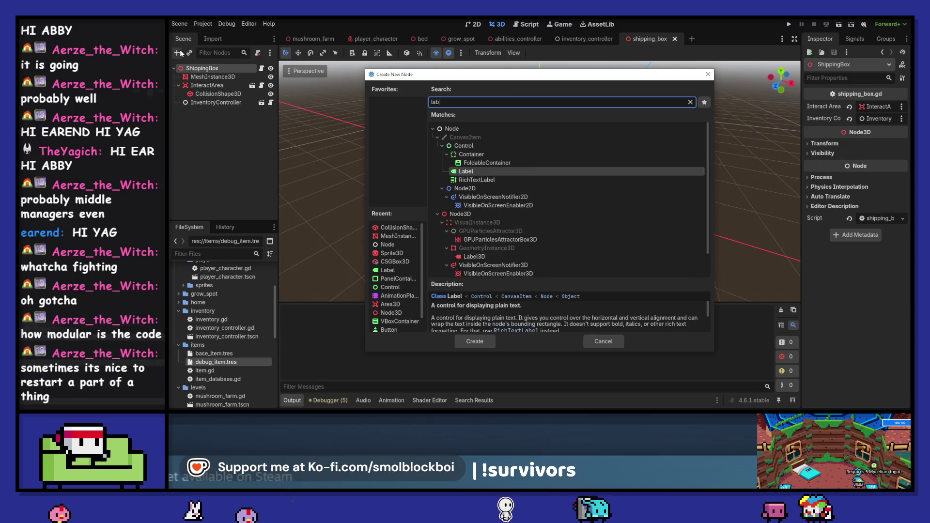
double_click(479, 199)
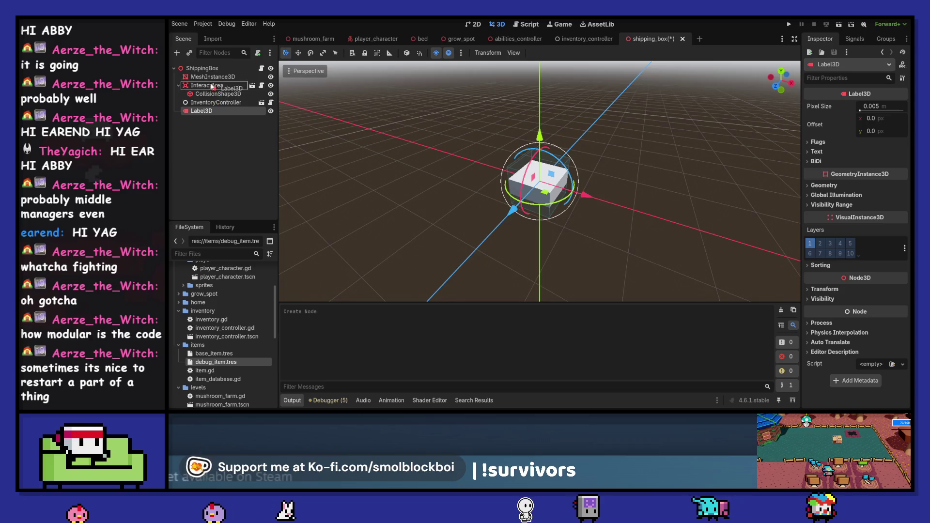
drag(206, 102, 206, 102)
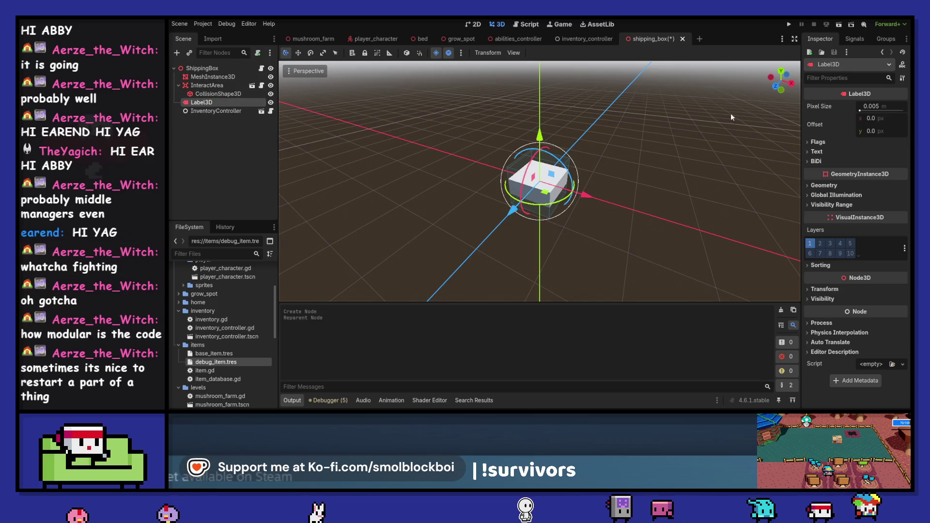
Set the label's Flags > Billboard to Enabled so it faces the camera.
click(818, 141)
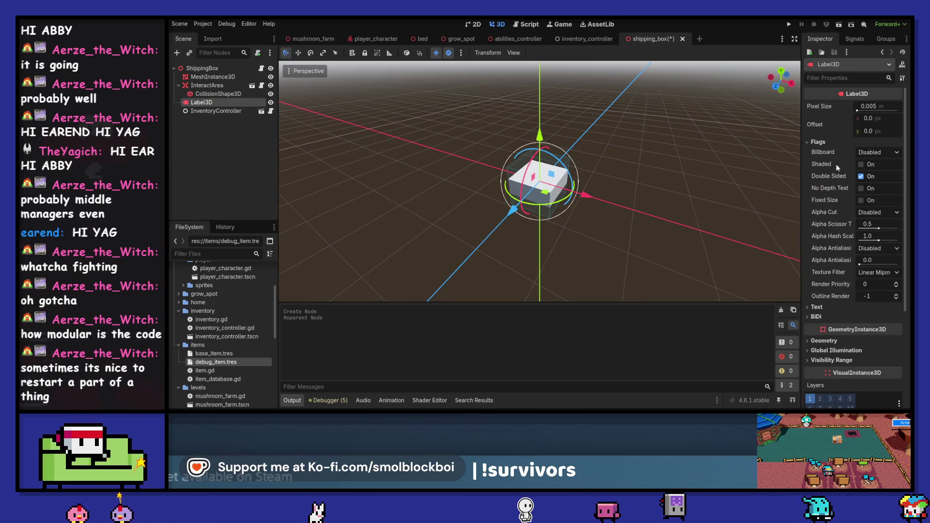
click(823, 142)
click(818, 141)
click(877, 152)
click(879, 174)
click(817, 143)
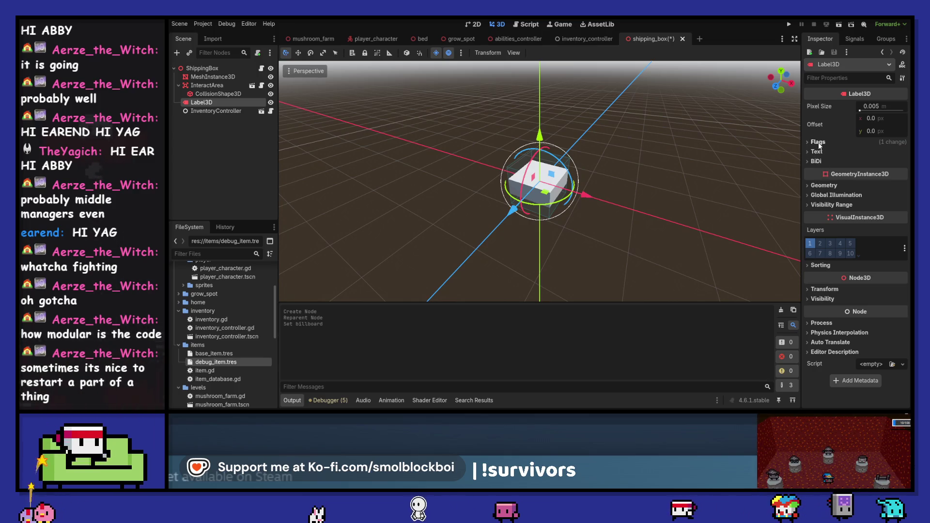
click(818, 142)
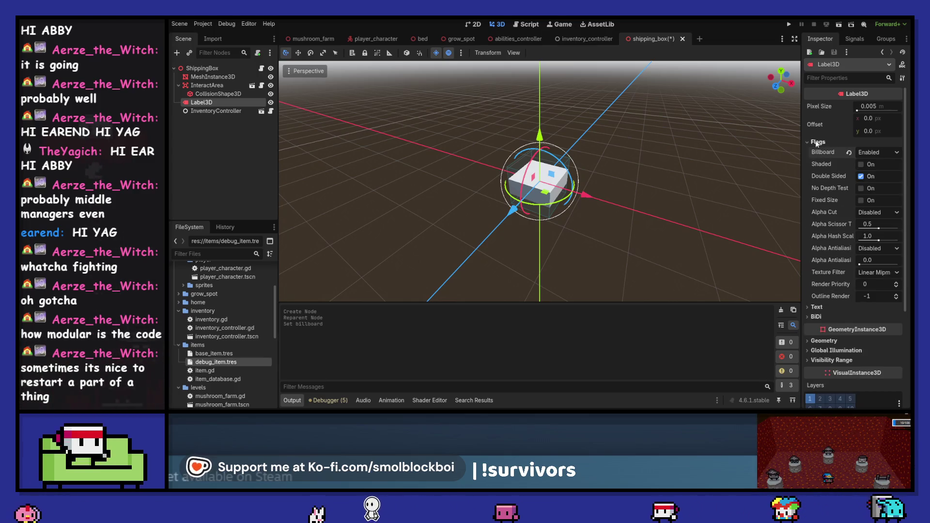
click(818, 143)
Caption the label 'Shipping Box', raise it above the box, save, and return to mushroom_farm.
click(817, 152)
text(Shipping)
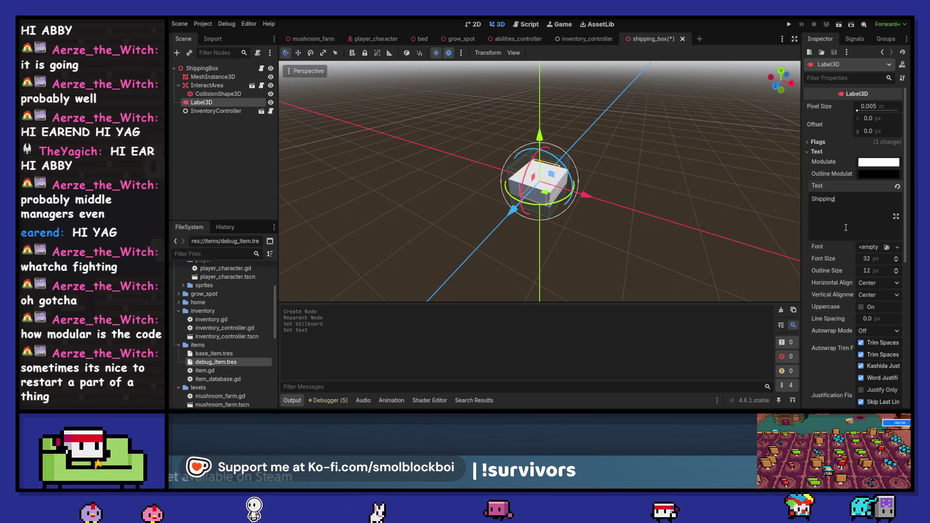
text(Box)
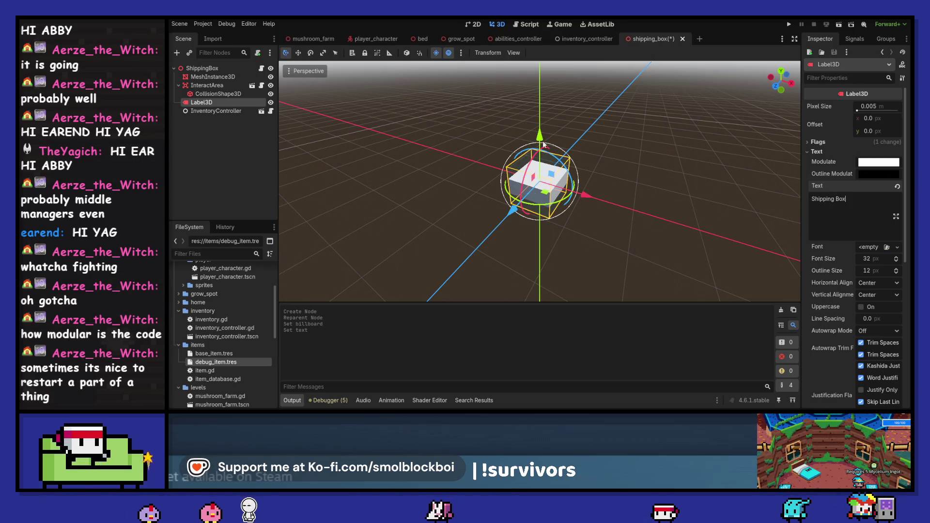
drag(535, 110, 536, 73)
key(ctrl+s)
click(253, 176)
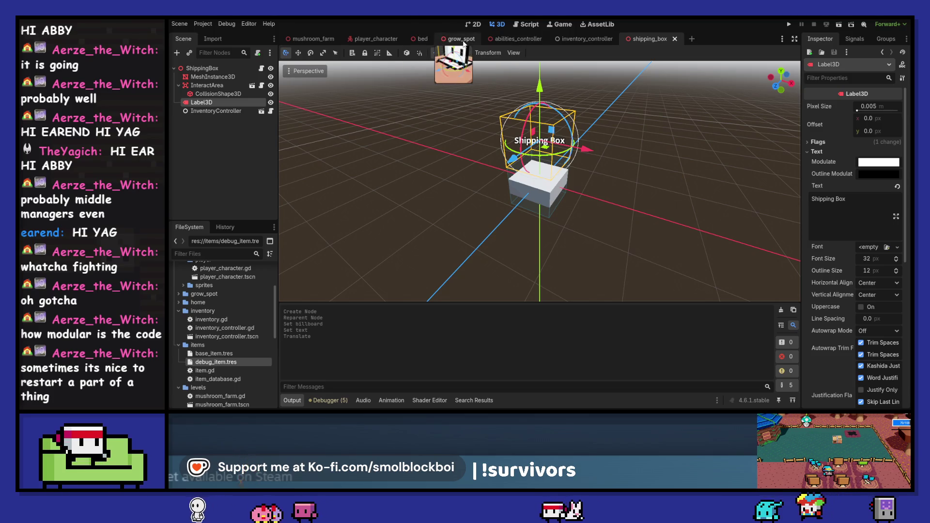
click(312, 39)
scroll(613, 211, up, 5)
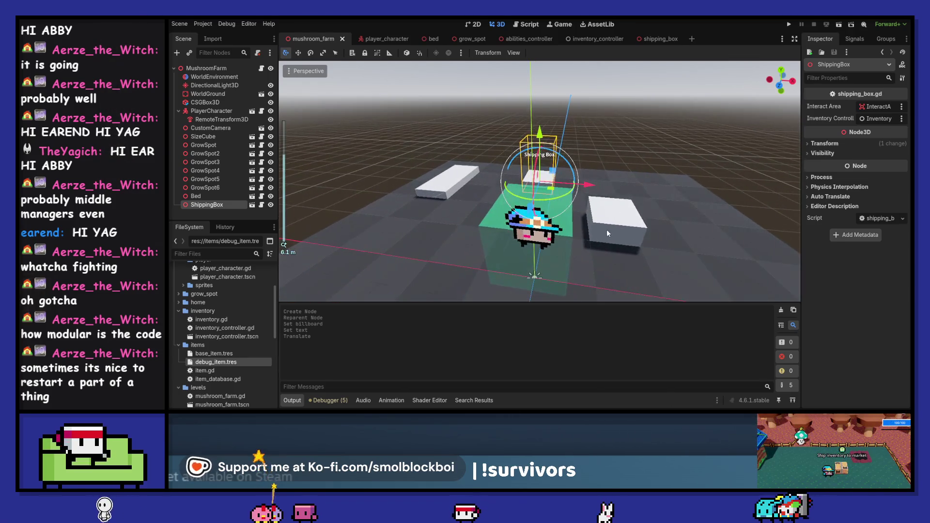
Paste the caption label into the SizeCube scene, change its text to 'Size Ref', and save.
click(607, 229)
click(252, 136)
click(199, 68)
key(ctrl+v)
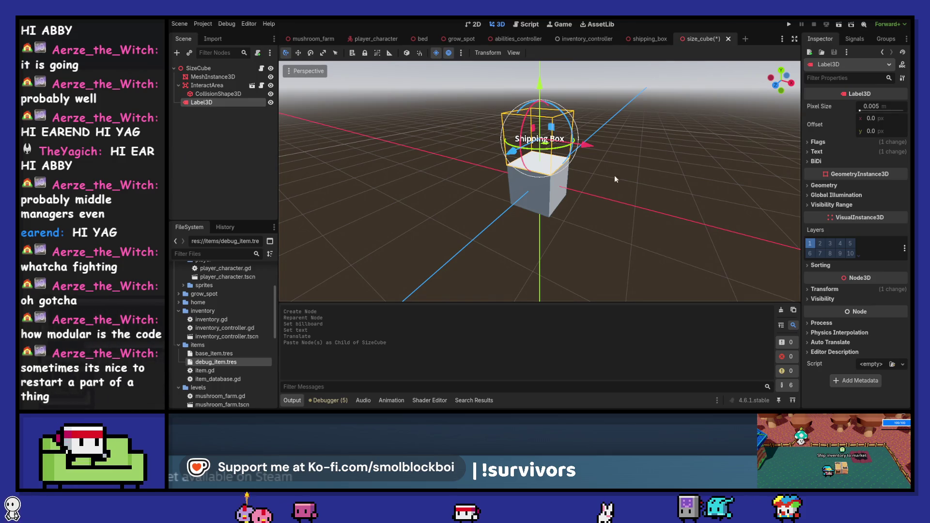
click(818, 152)
click(841, 215)
key(ctrl+a)
text(Size Ref)
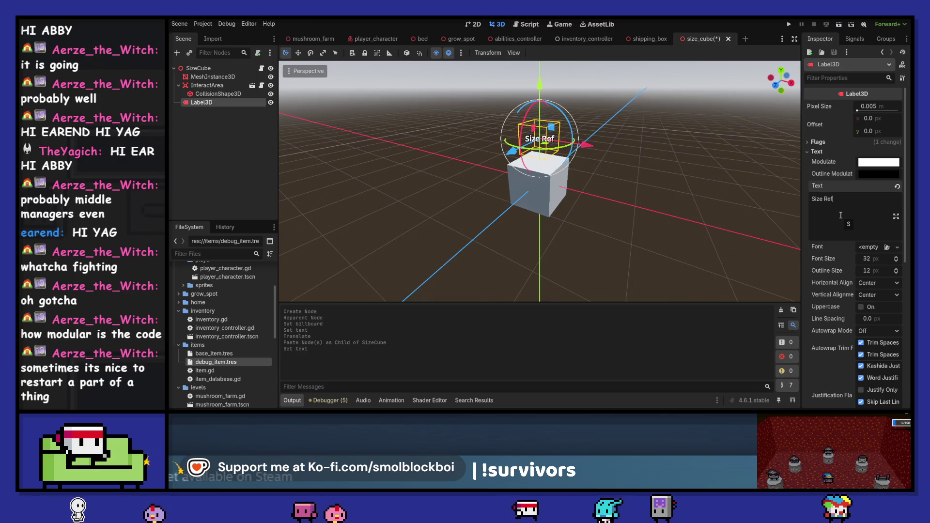
key(ctrl+s)
Paste the caption label under Bed, set its text to 'Bed', and save.
click(312, 39)
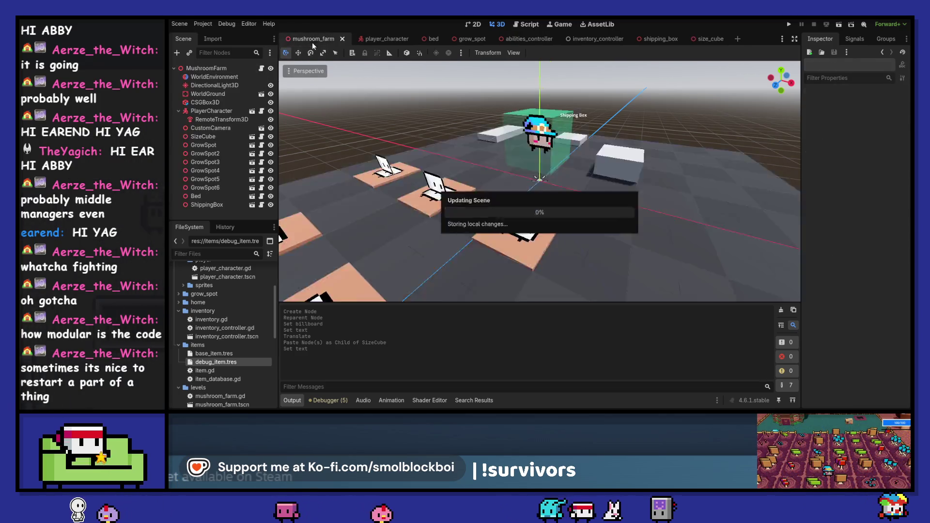
click(450, 190)
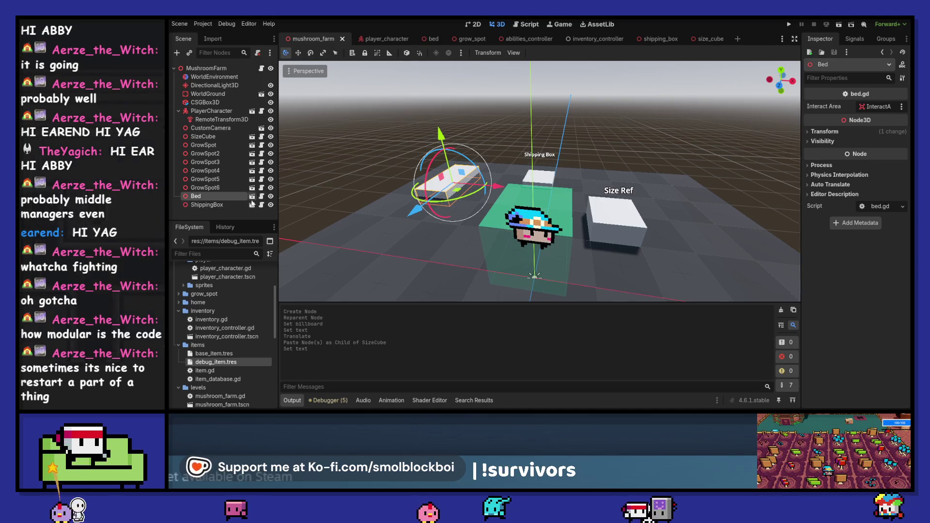
click(252, 196)
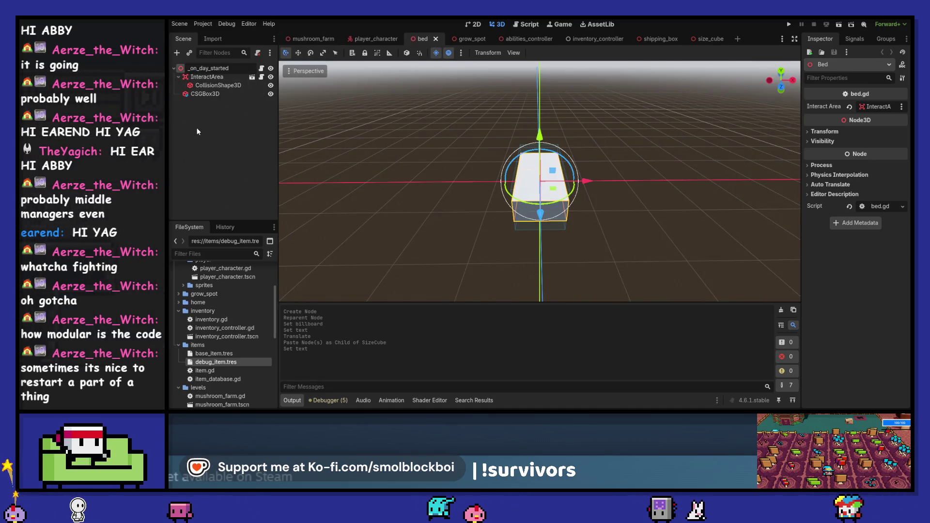
key(ctrl+v)
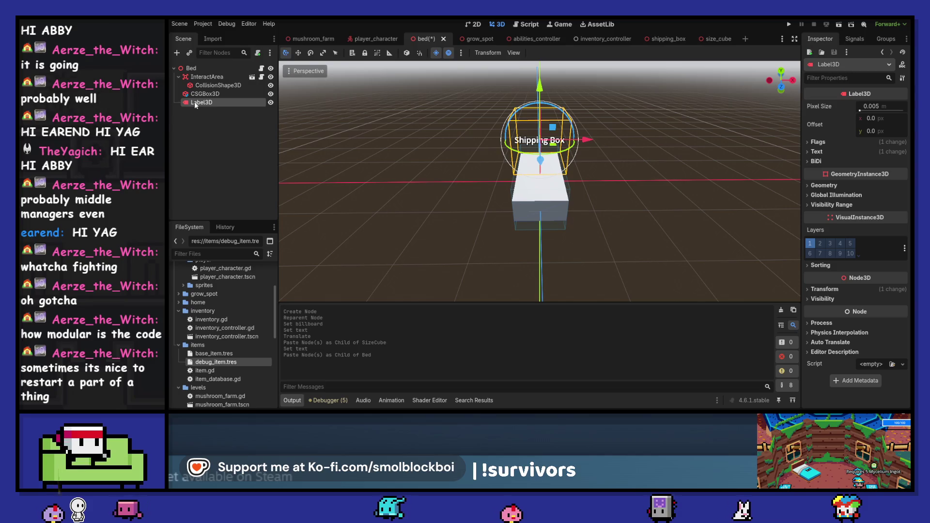
click(819, 151)
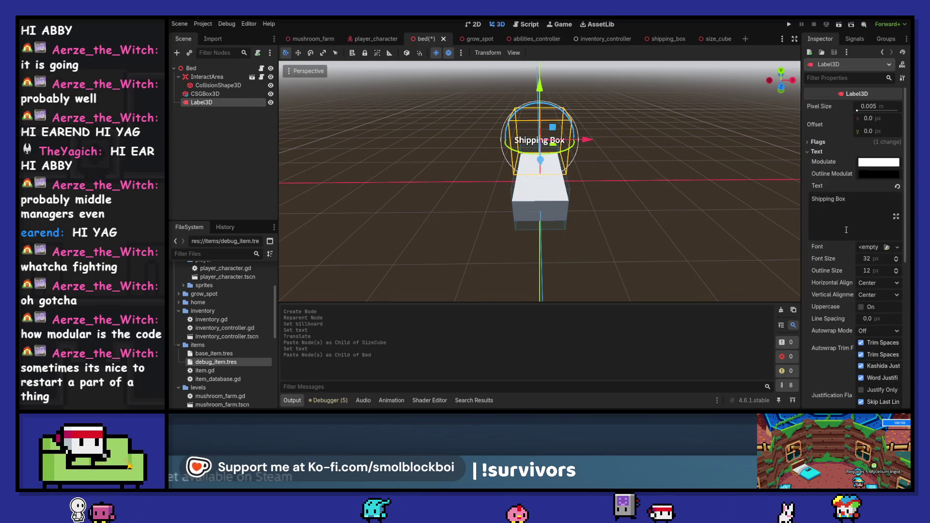
text(Bed)
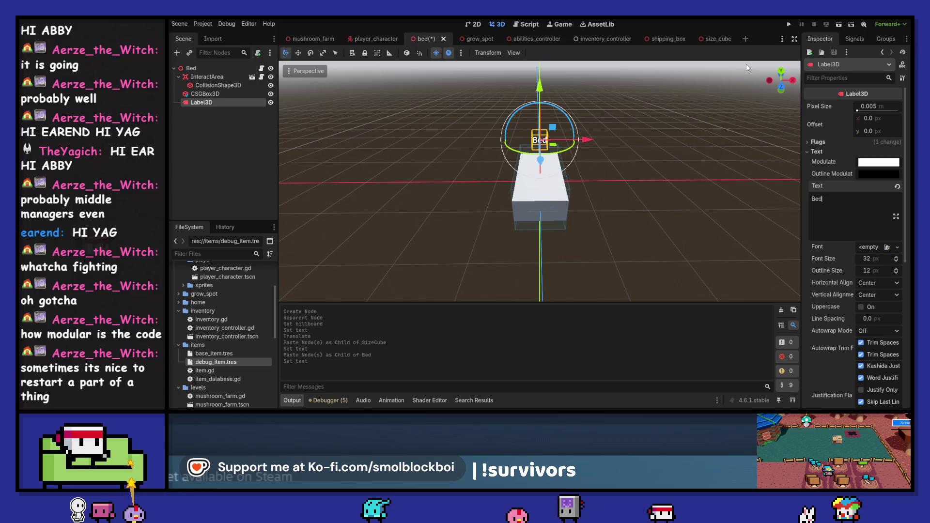
key(ctrl+s)
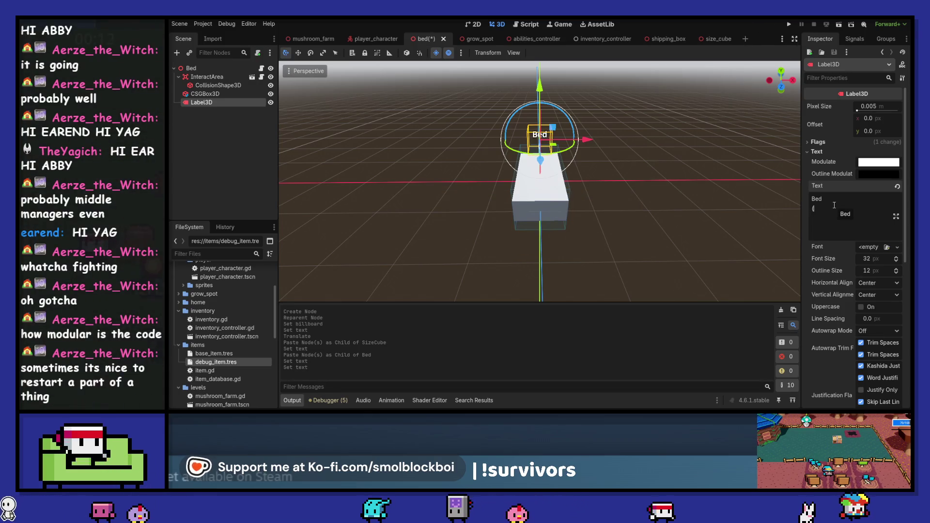
Add a second caption line '(Starts new day)' to the Bed label, save, and copy that line.
key(Return)
text((Ends )
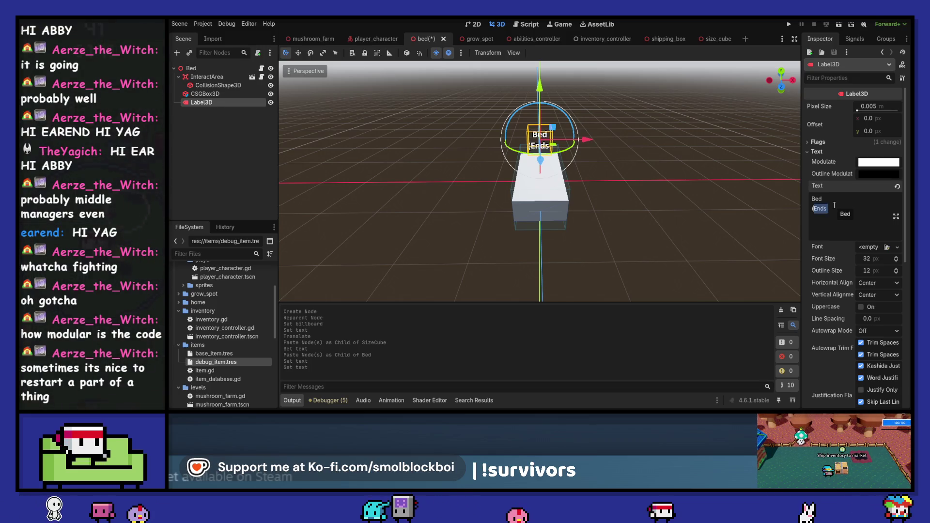
text(Starts )
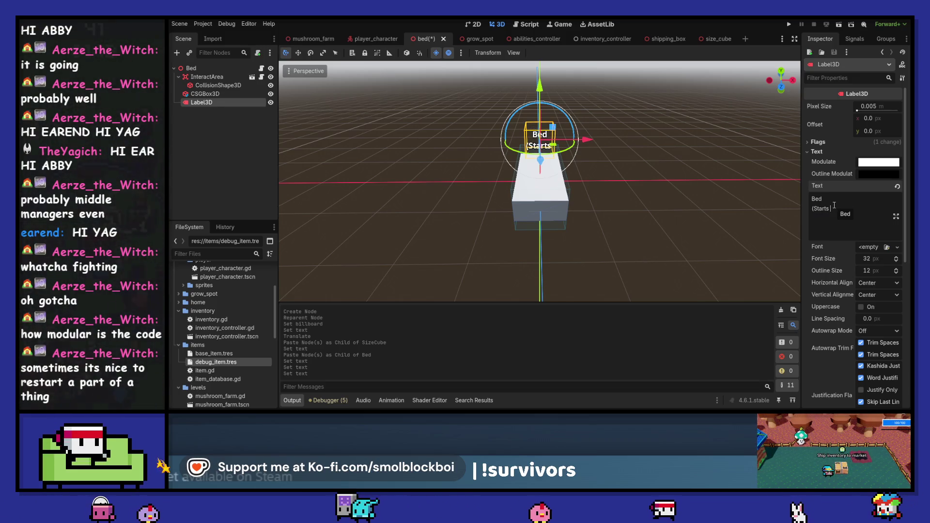
text(new day))
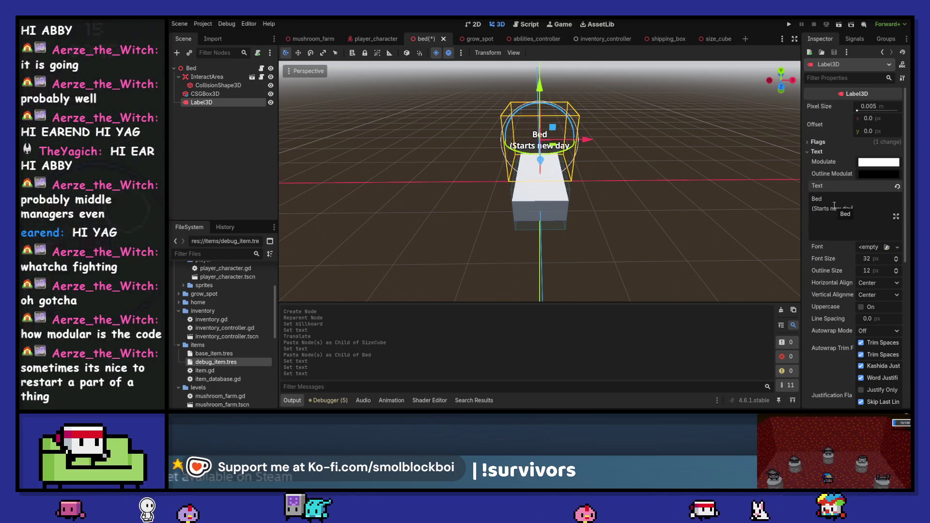
key(ctrl+s)
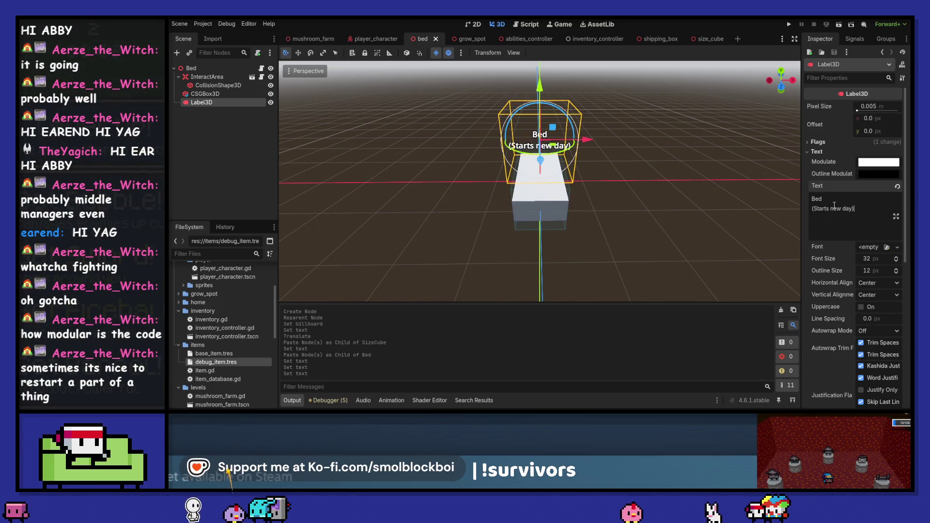
drag(854, 208, 836, 201)
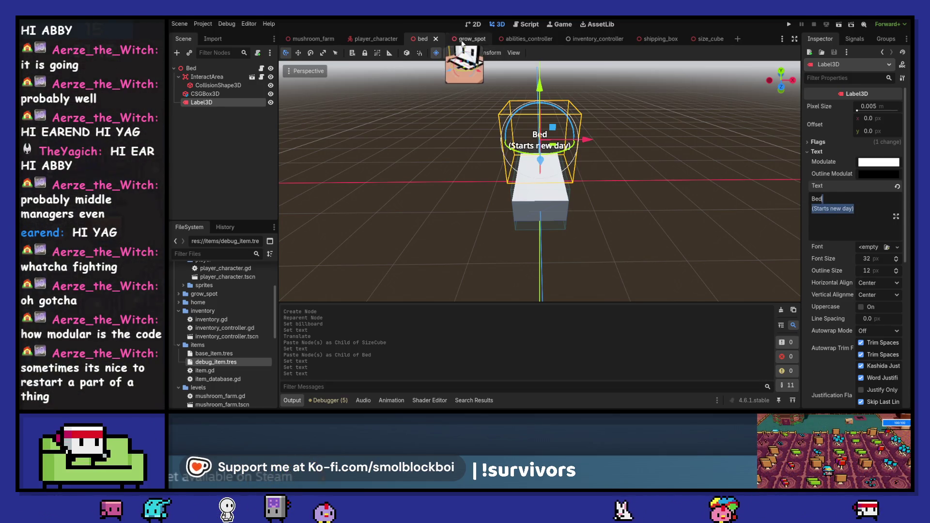
click(657, 40)
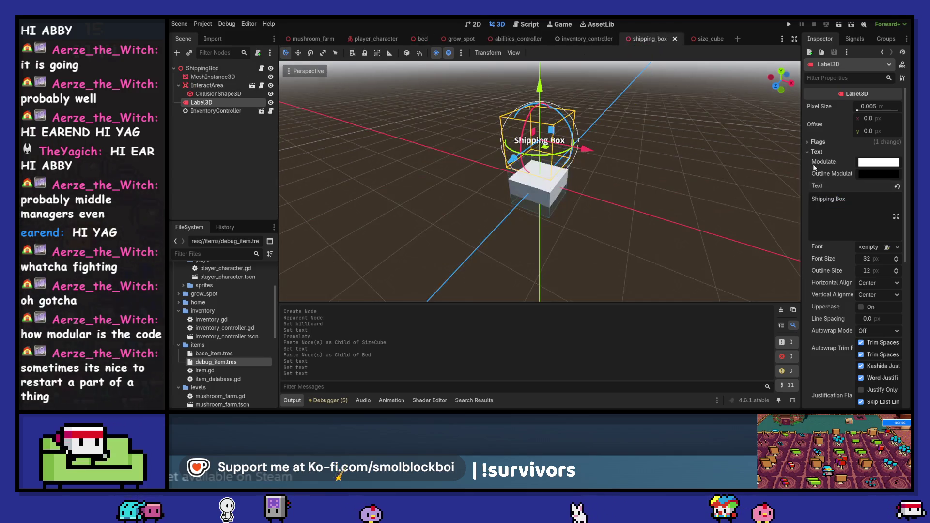
Add the line '(Get money on new day)' to the Shipping Box caption and save.
key(Return)
text((Starts new day))
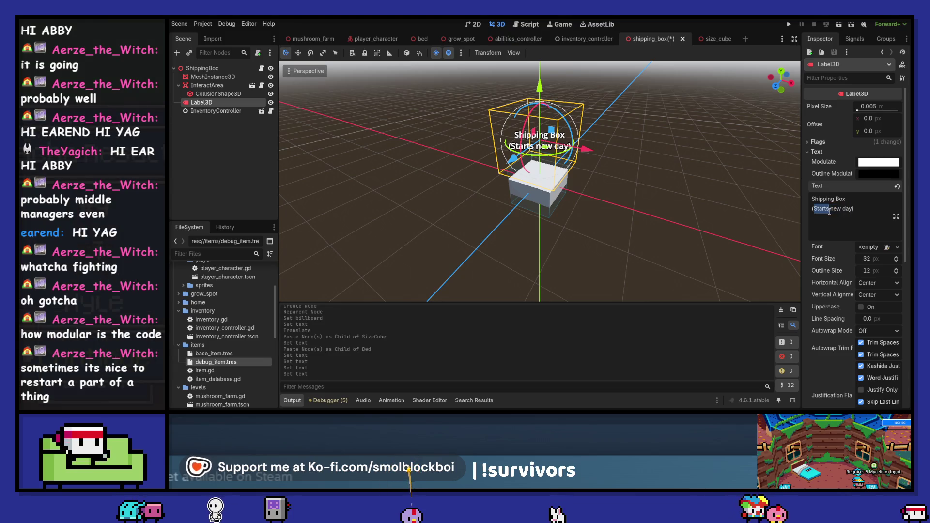
text(Ge)
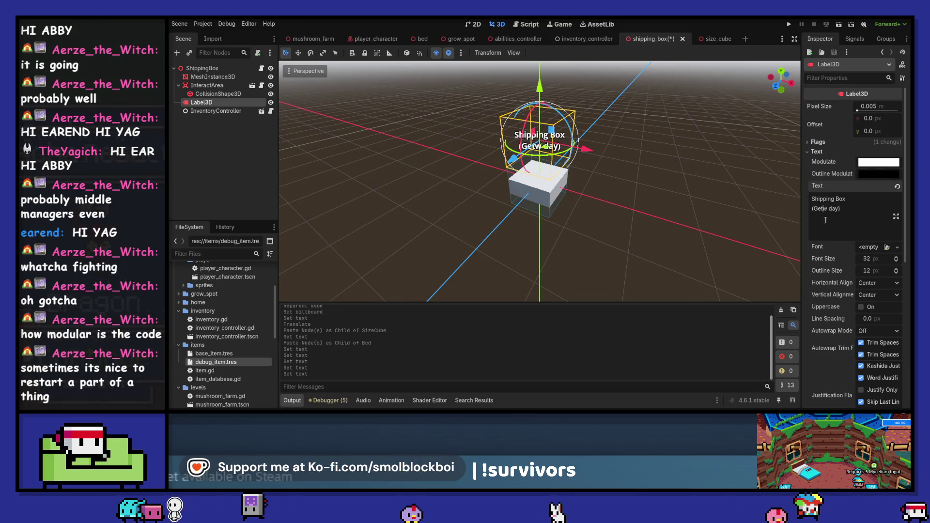
text( money)
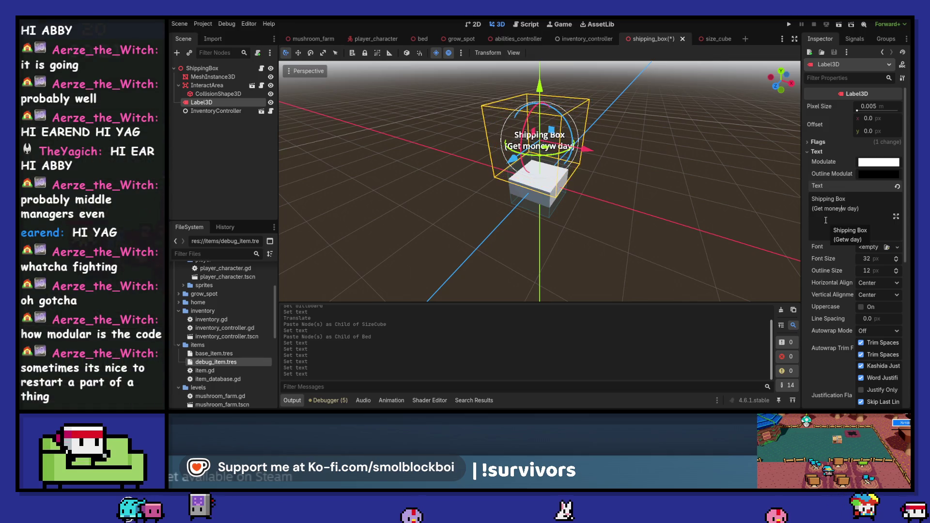
text( new)
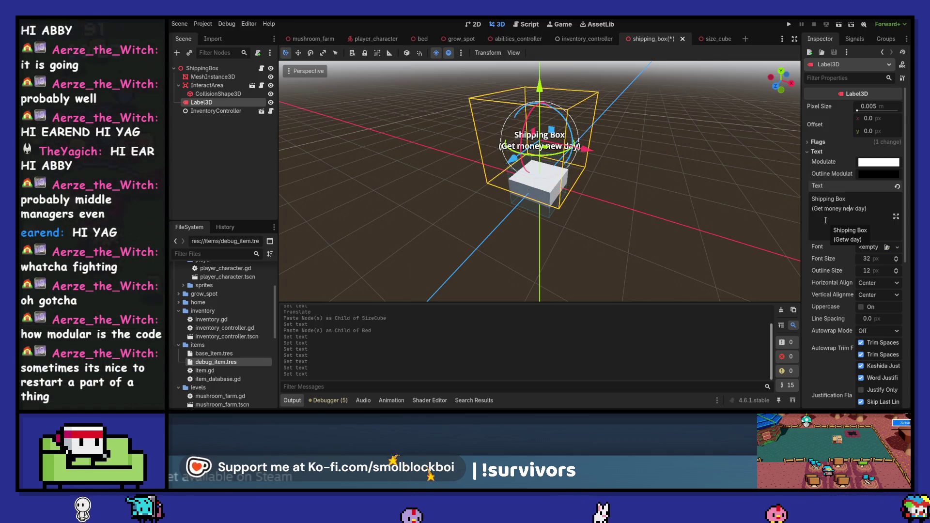
key(BackSpace)
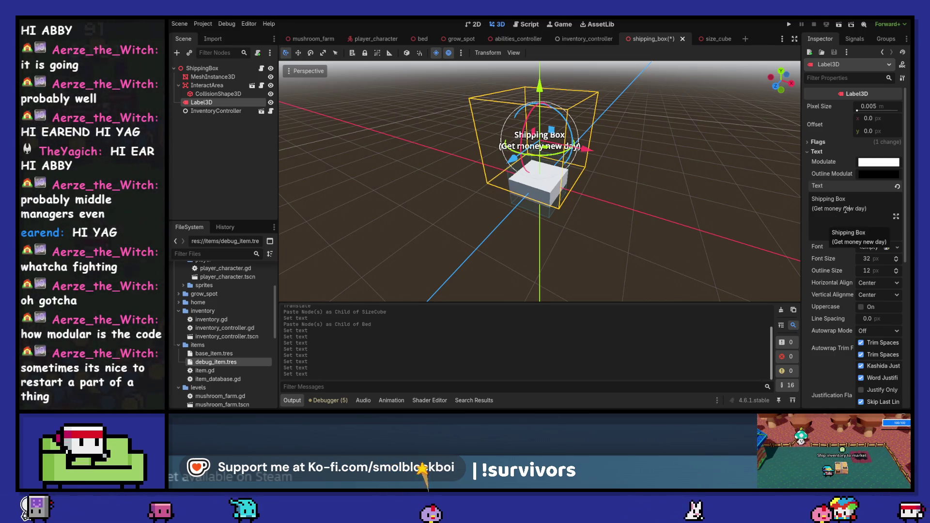
text(on)
key(ctrl+s)
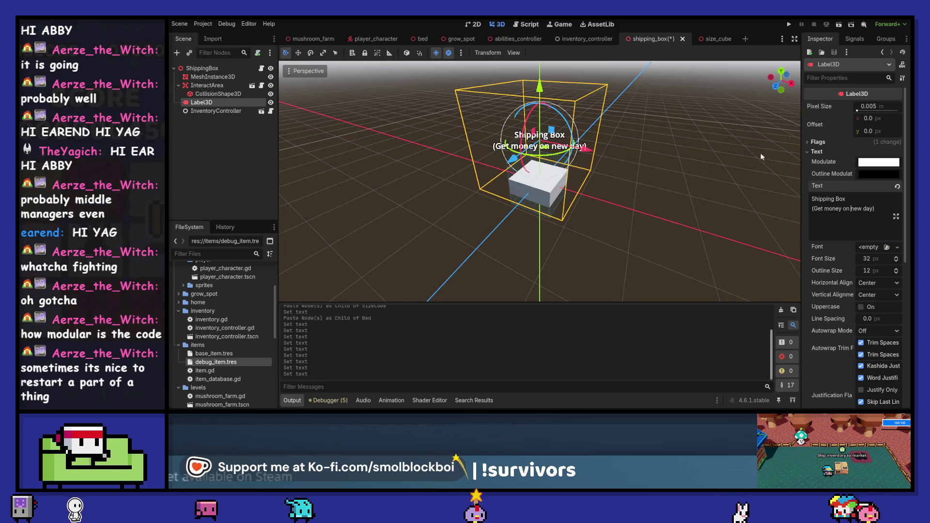
Add a '(1x1x1)' line under the Size Ref caption, then run the game with F5.
key(ctrl+Tab)
click(863, 212)
key(Return)
text(()
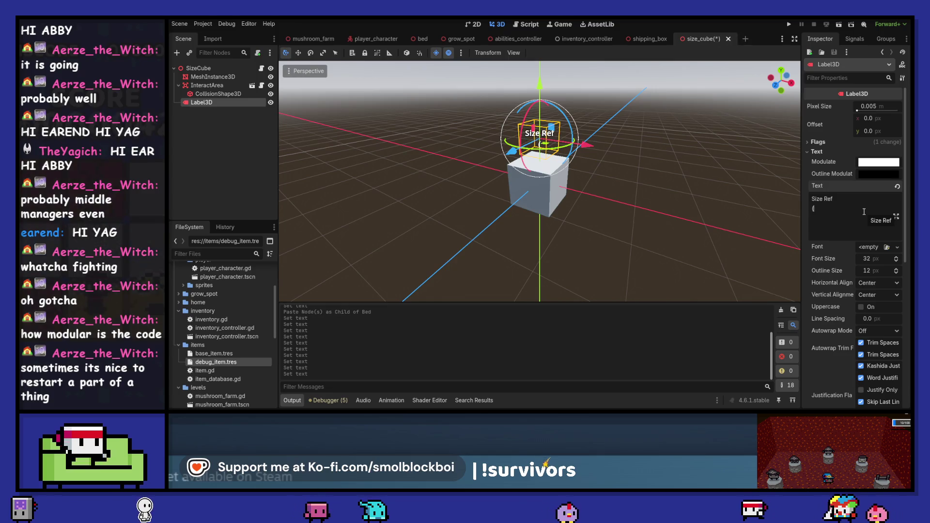
text(1x1x1))
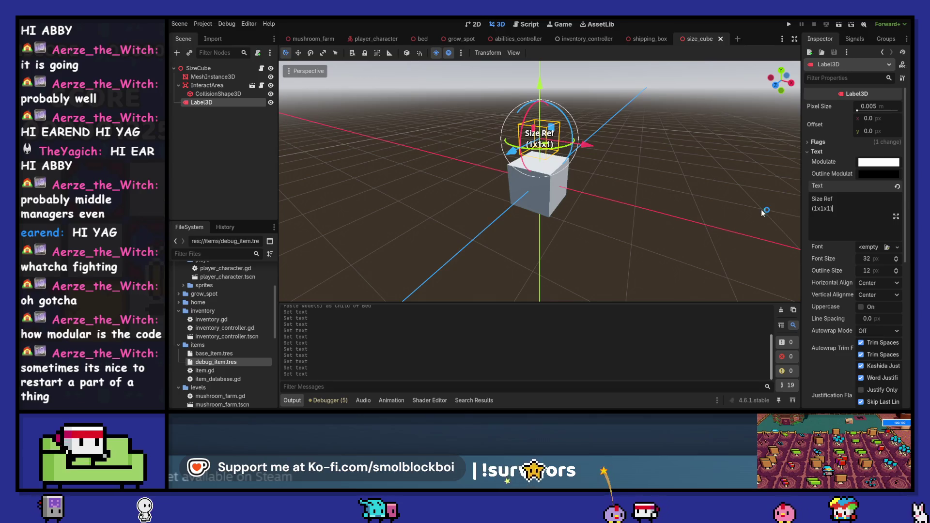
key(F5)
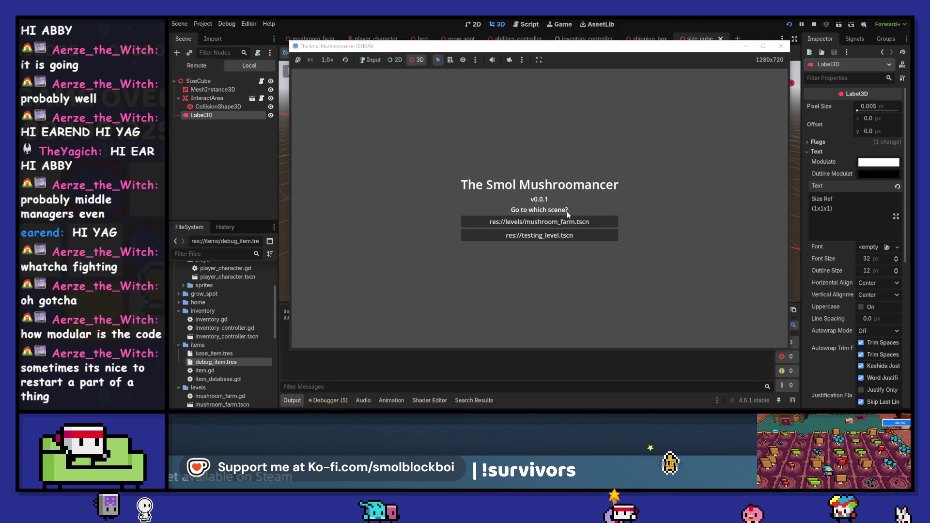
Load the mushroom_farm level and water the nearby plots while walking left.
mouse_move(580, 48)
mouse_down()
mouse_move(553, 49)
mouse_move(597, 54)
mouse_up()
click(594, 216)
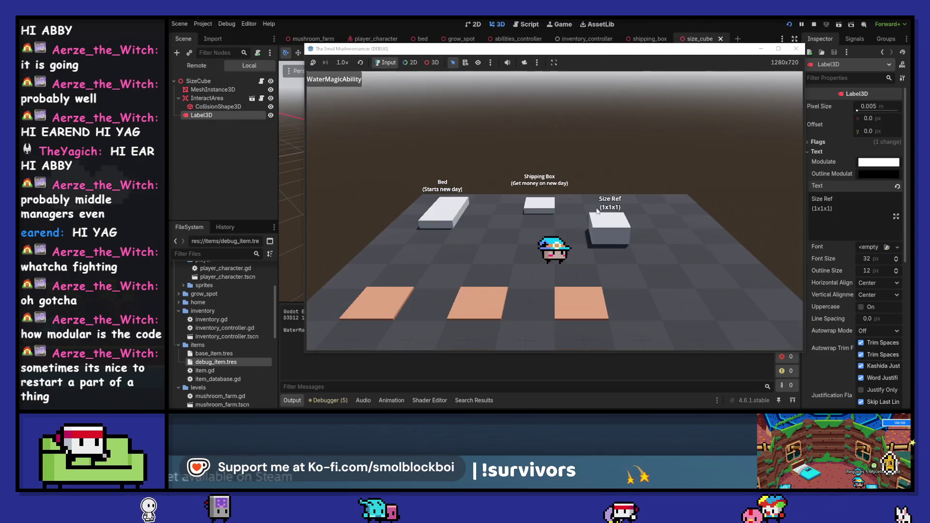
scroll(630, 164, down, 3)
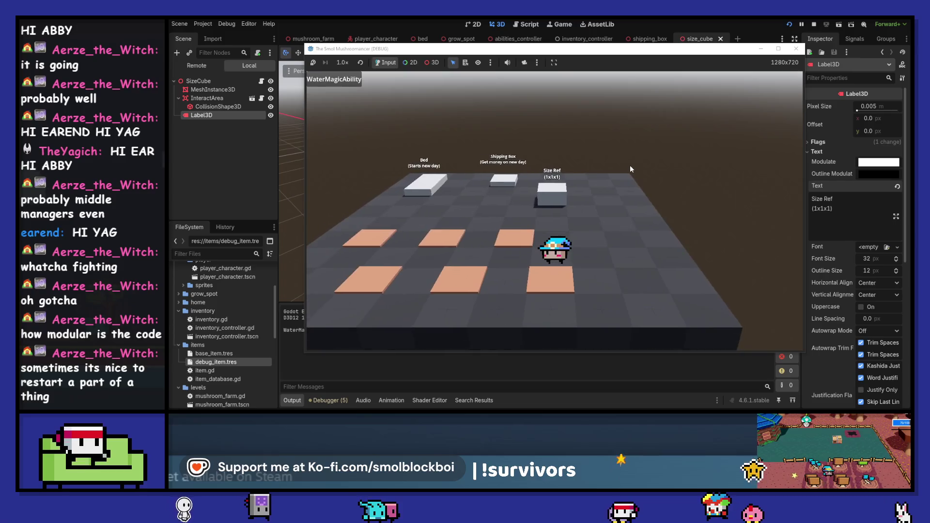
scroll(630, 165, down, 2)
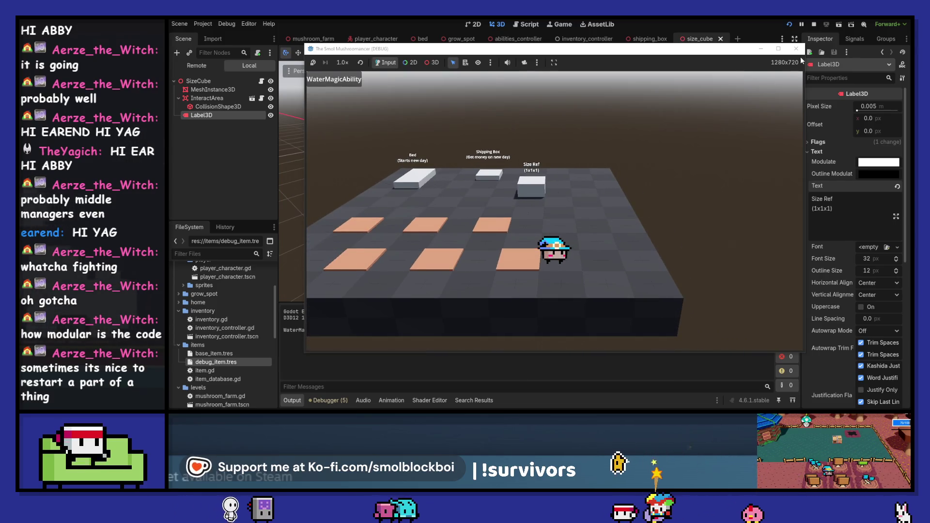
key(w)
key(a)
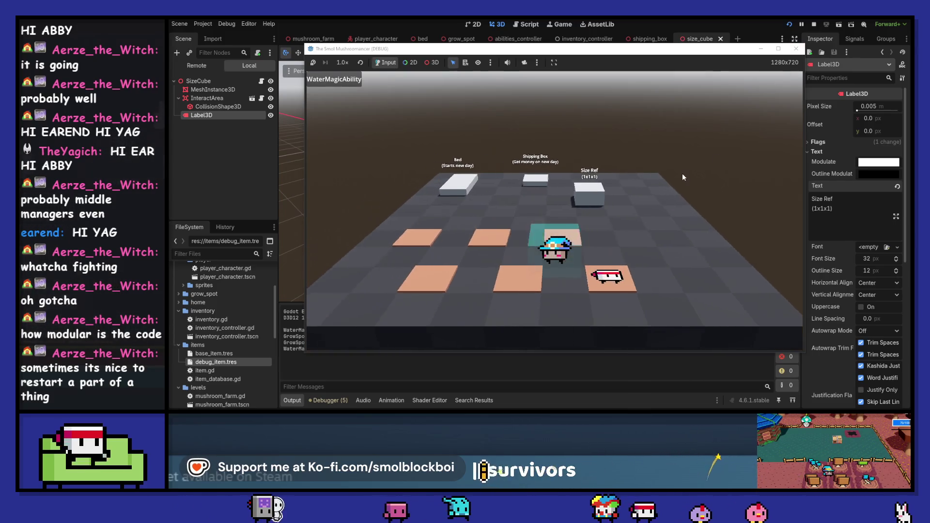
key(a)
key(space)
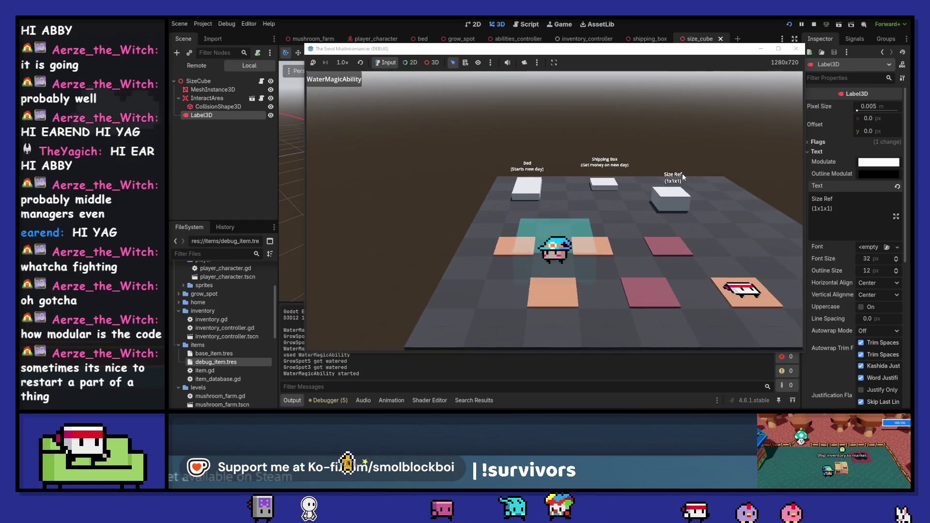
Seed the watered plots, sleep in the bed for a new day, then stop the game.
key(a)
key(e)
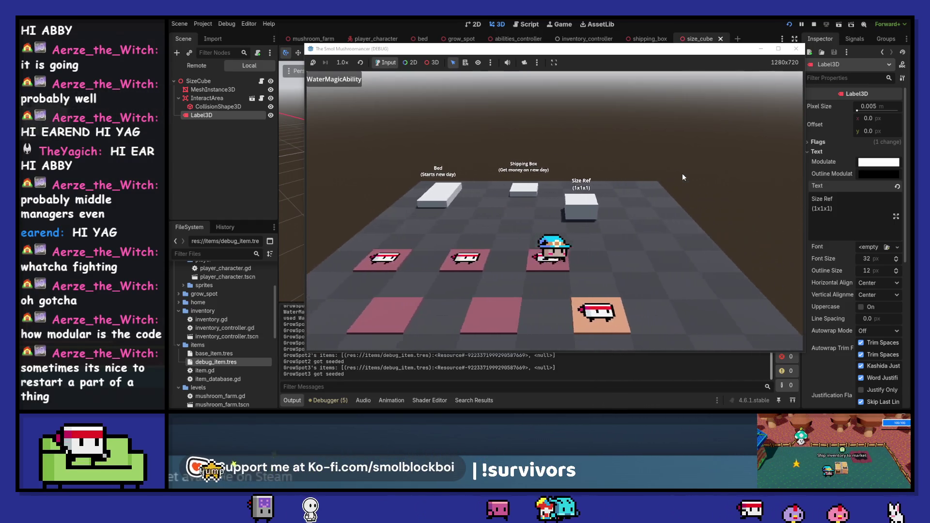
key(e)
key(w)
key(space)
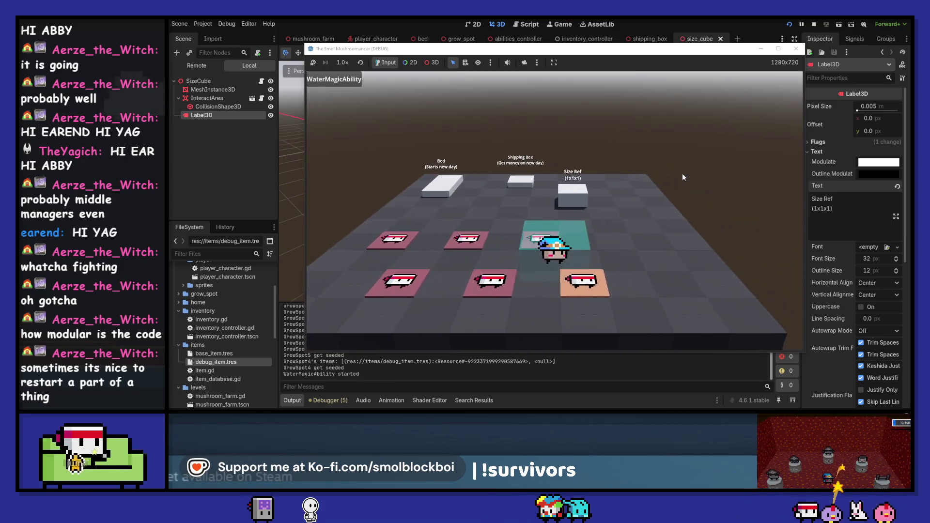
key(w)
key(e)
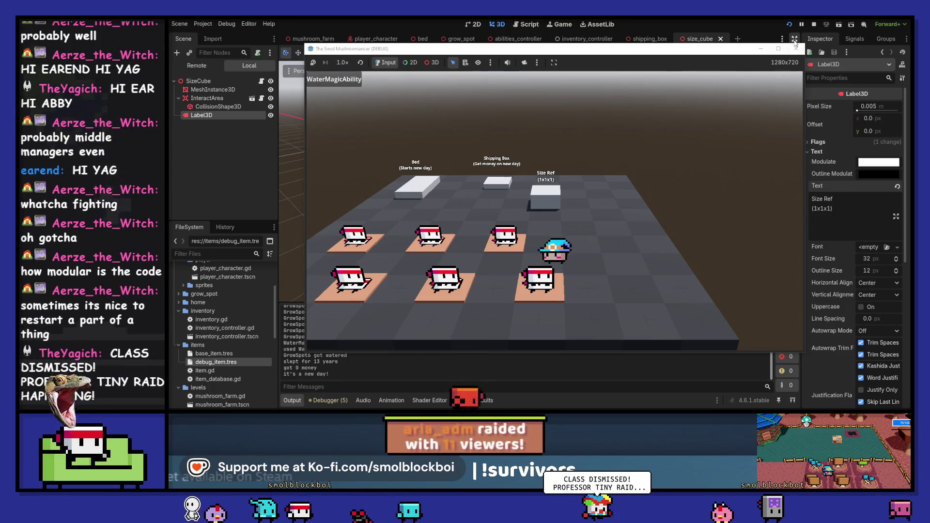
key(F8)
key(ctrl+Tab)
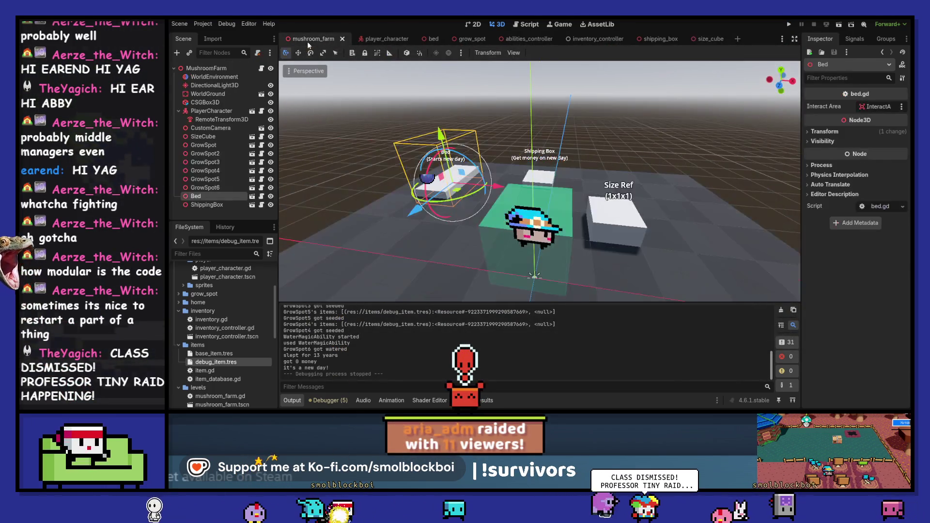
Raise the Size Ref cube 0.6 units, save mushroom_farm, and run the project.
click(779, 84)
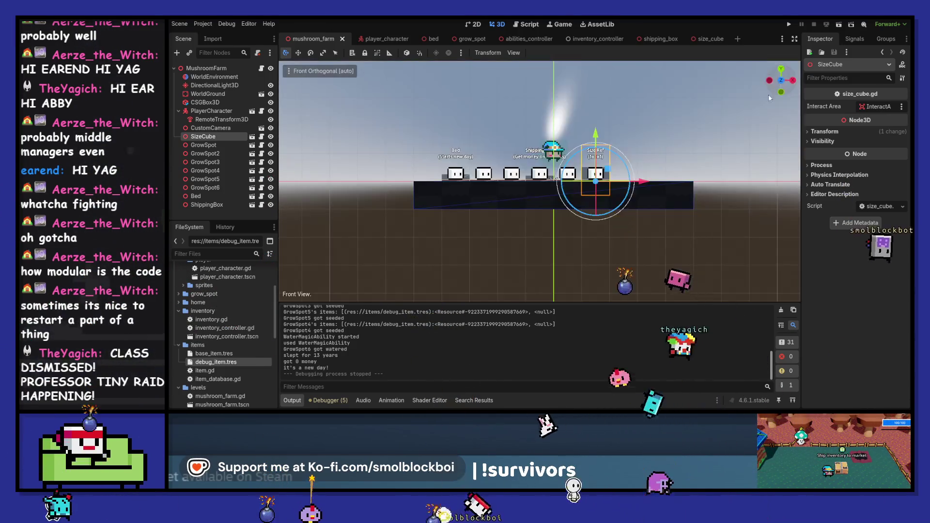
mouse_move(596, 139)
mouse_down()
mouse_move(592, 123)
mouse_move(648, 144)
mouse_up()
key(ctrl+s)
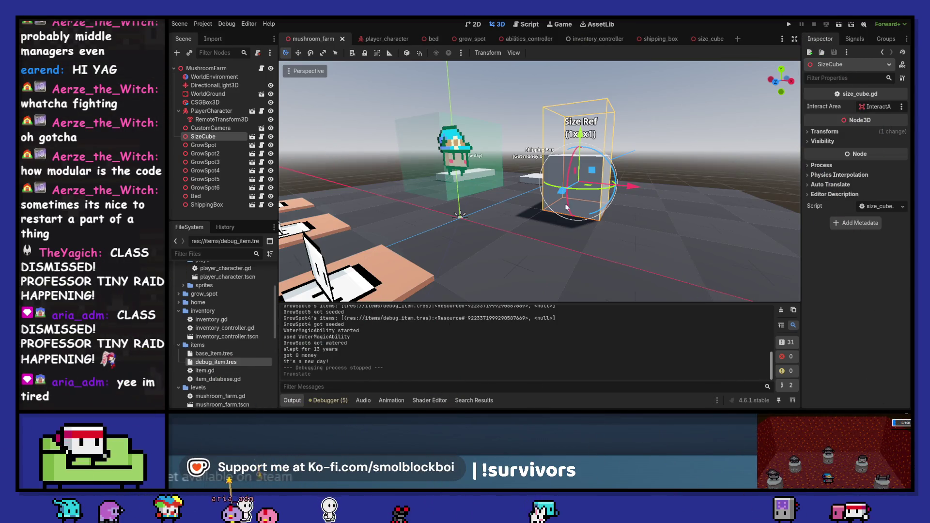
mouse_move(596, 125)
mouse_down()
mouse_move(645, 169)
mouse_move(568, 138)
mouse_up()
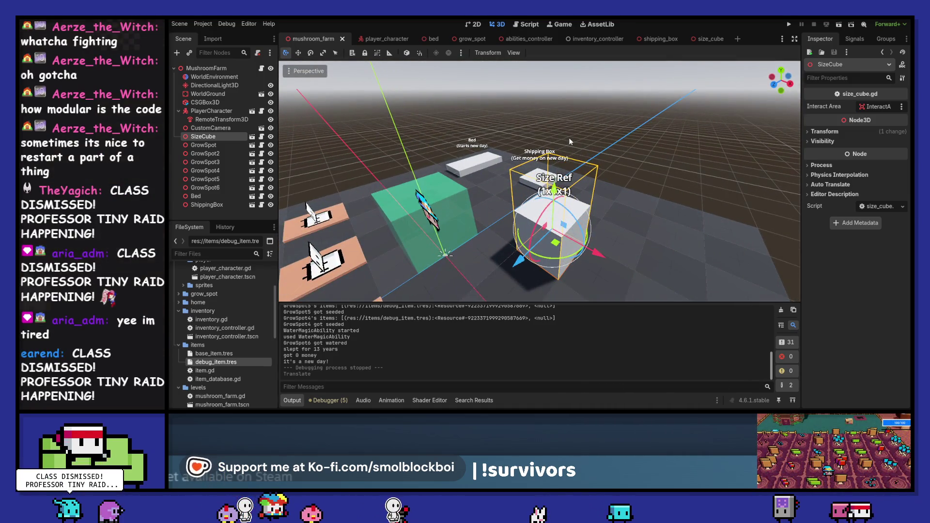
click(787, 27)
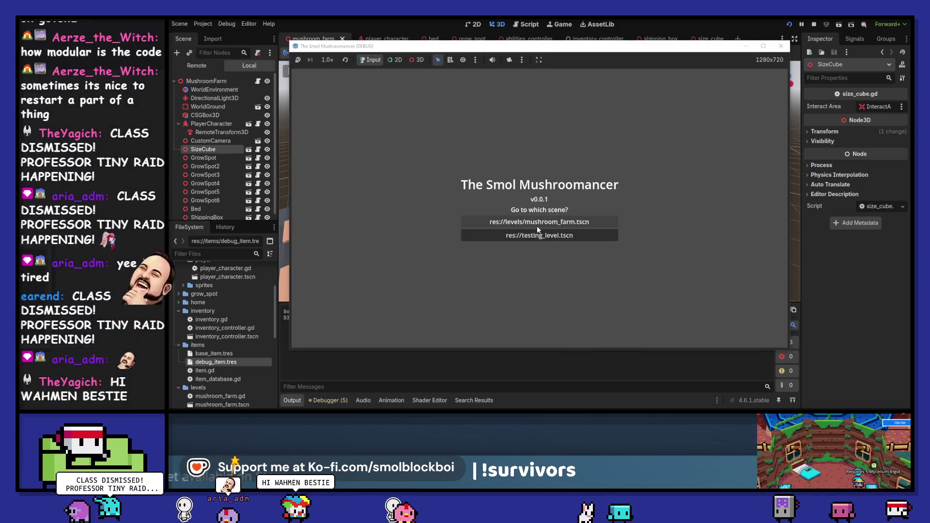
Load the mushroom farm level, plant seeds on the grow spots, and water them.
click(535, 224)
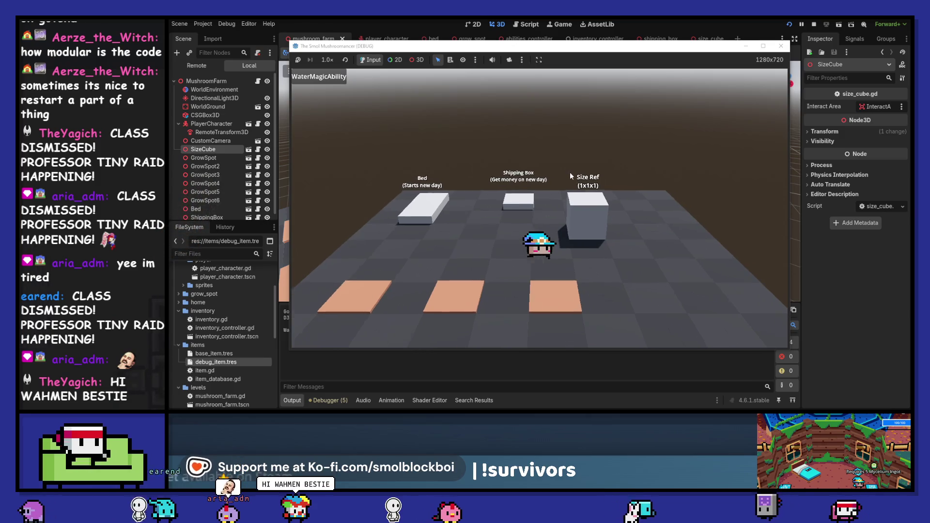
key(e)
key(a)
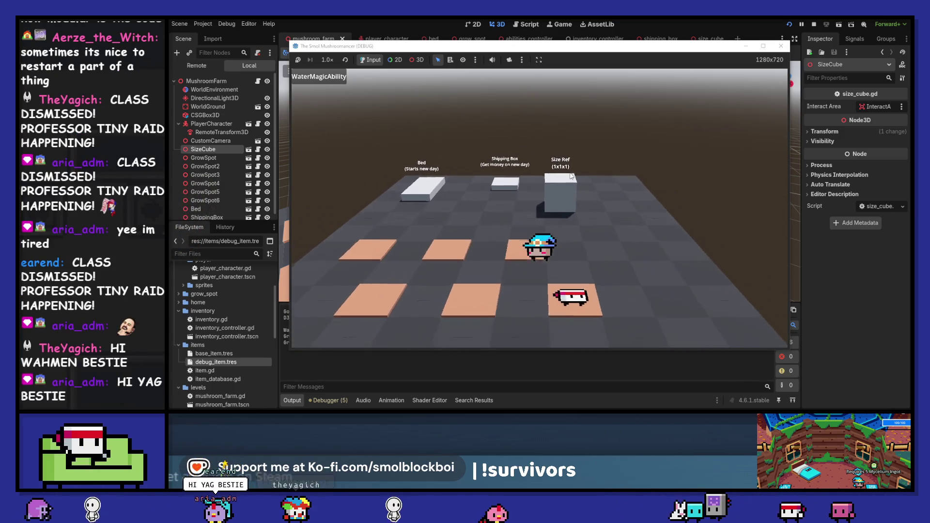
key(a)
key(e)
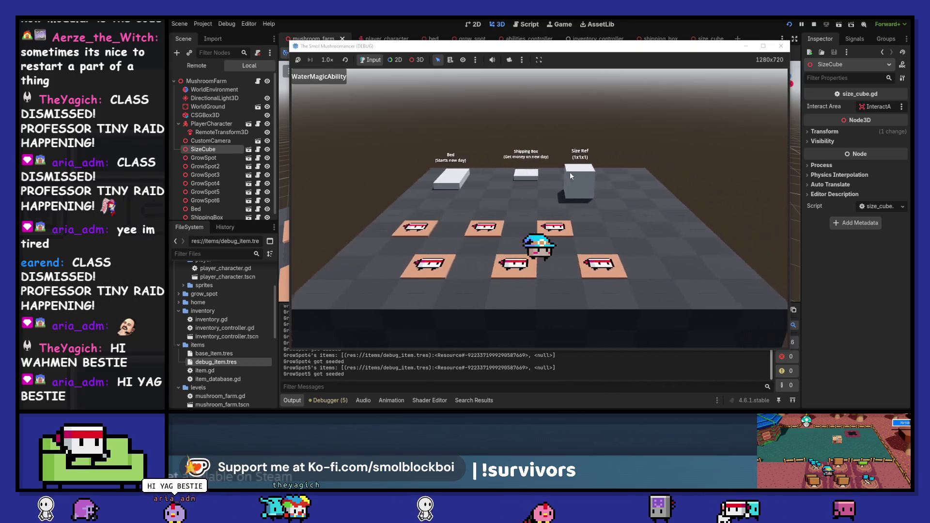
key(d)
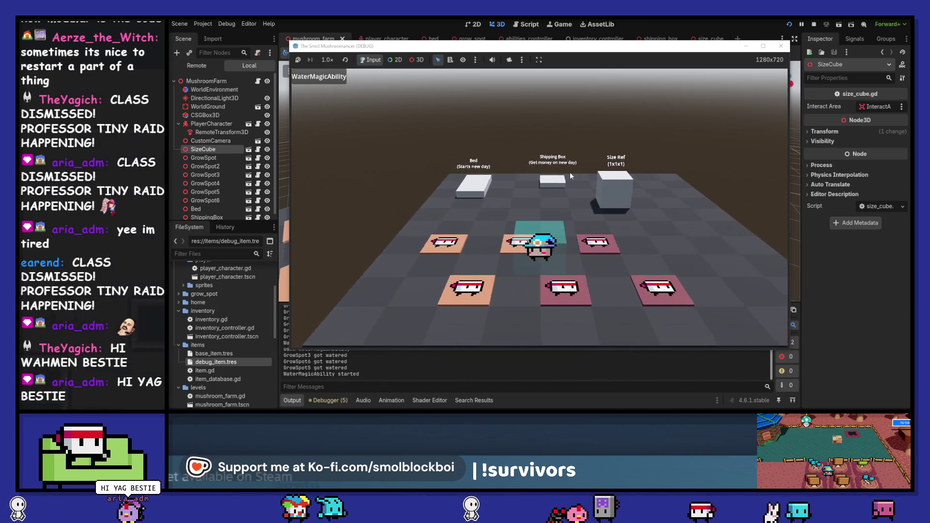
key(w)
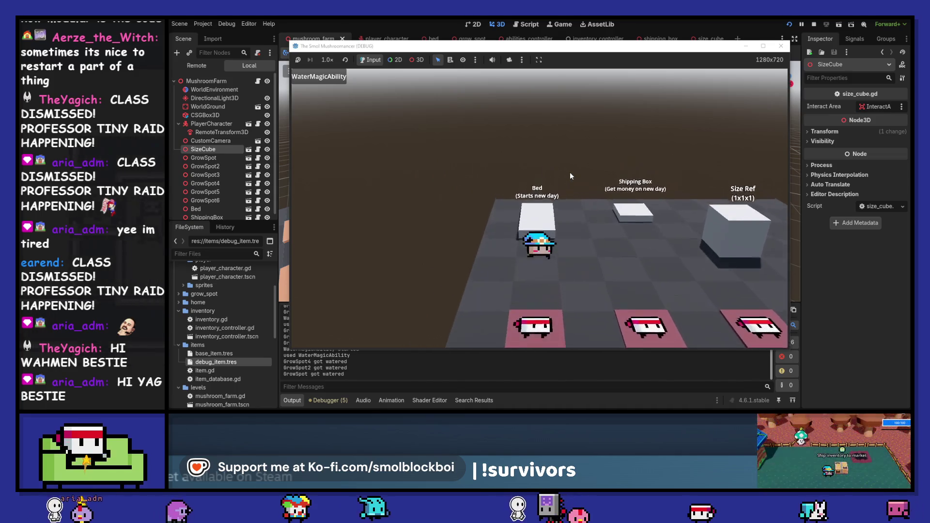
Harvest the mushrooms, ship them in the Shipping Box, sleep in the Bed, and stop the game.
key(s)
key(e)
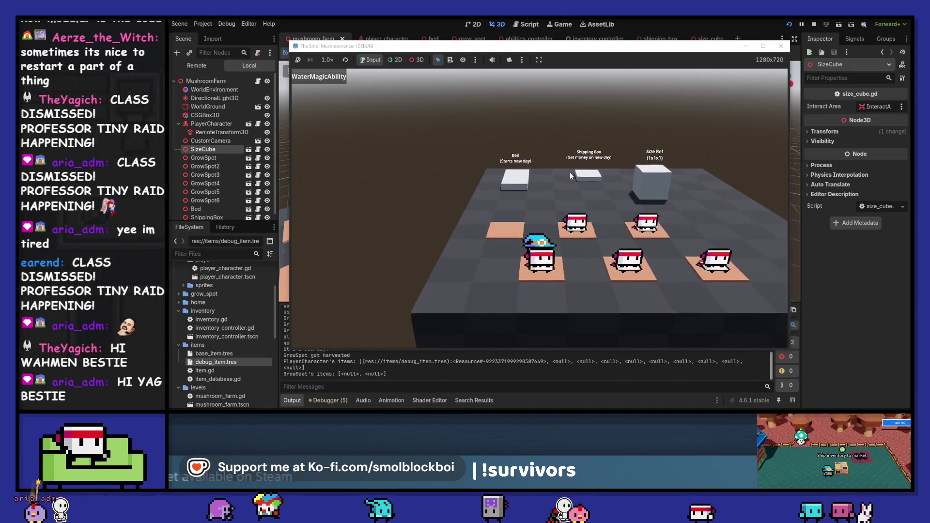
key(w)
key(e)
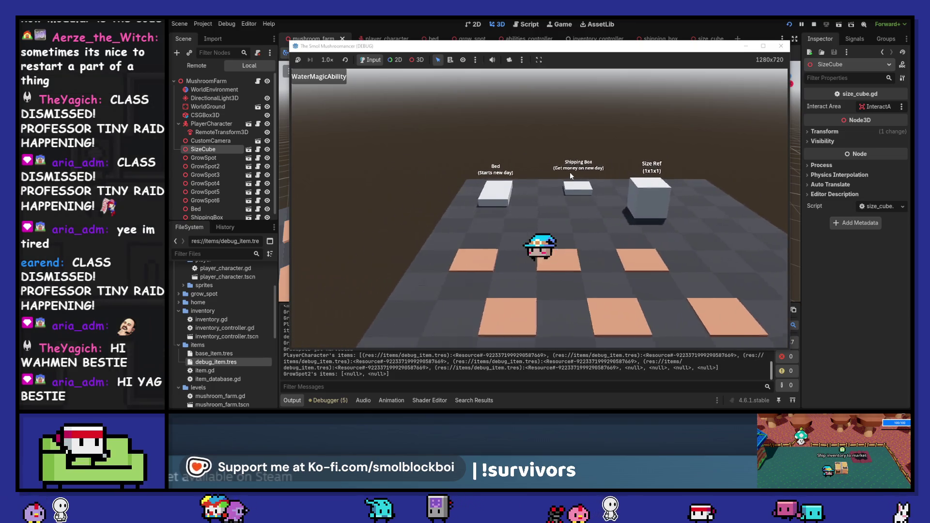
key(w)
key(e)
key(a)
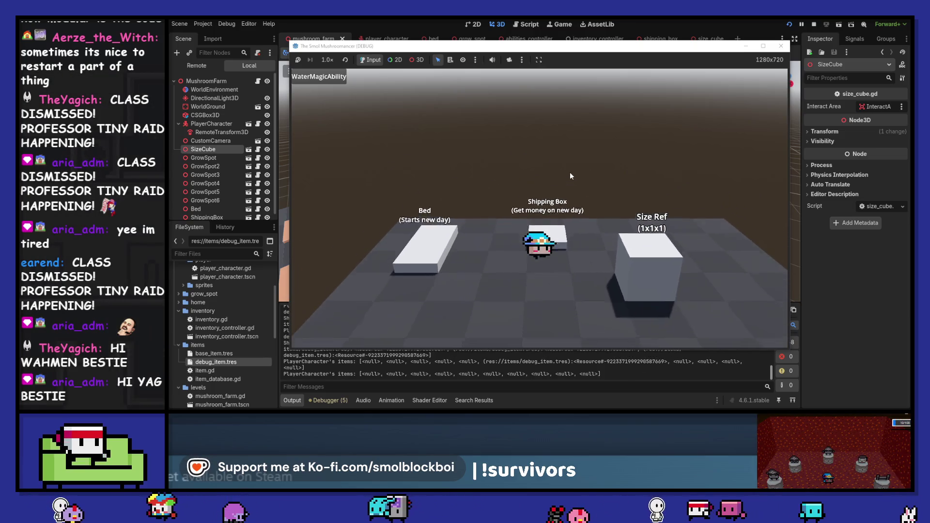
key(e)
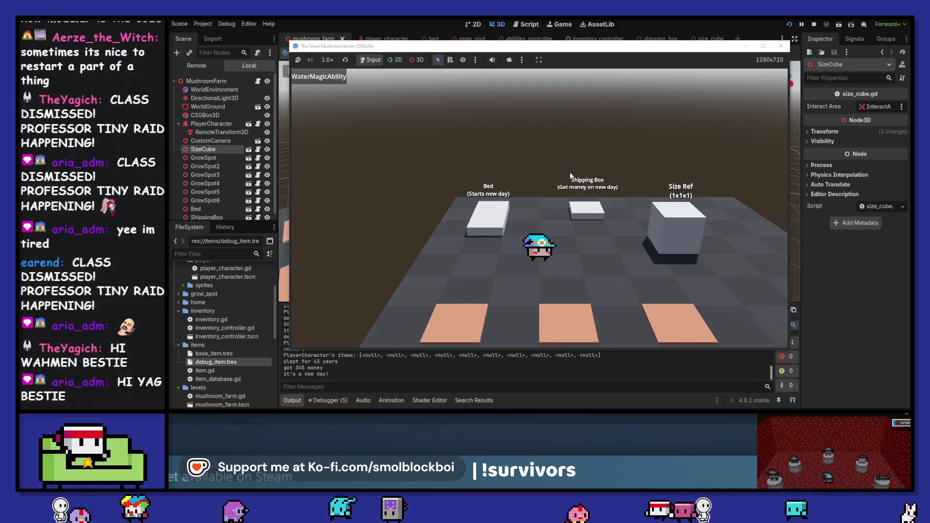
click(785, 46)
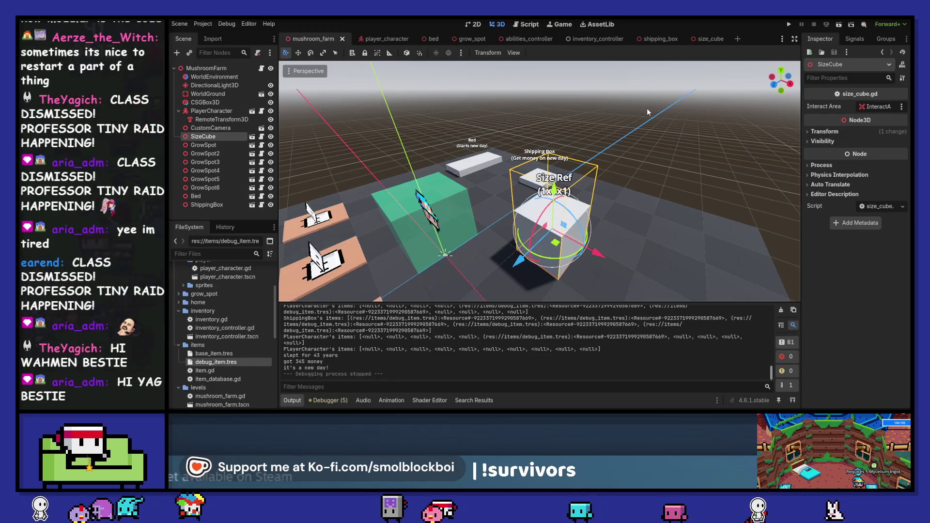
Orbit the view toward the Size Ref cube, then switch to the Smol Mushroomancer Steam page.
drag(648, 112, 517, 147)
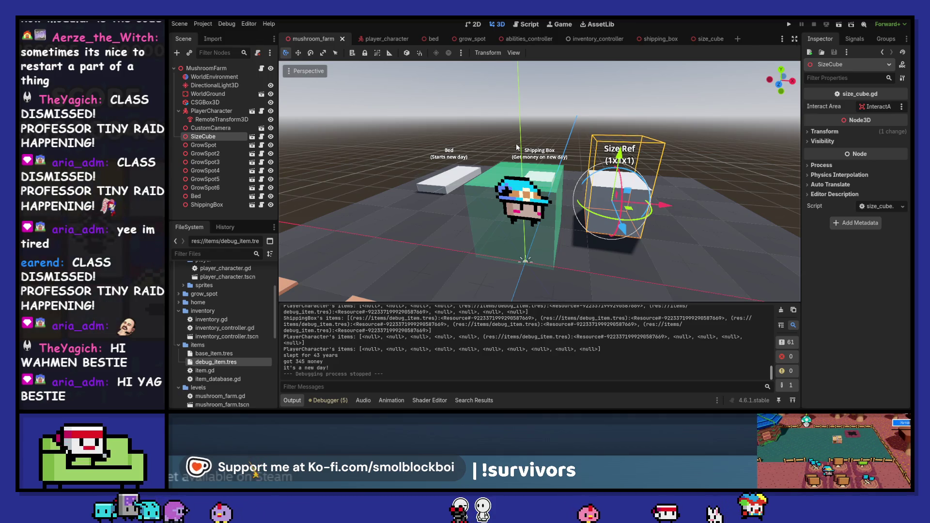
key(alt+Tab)
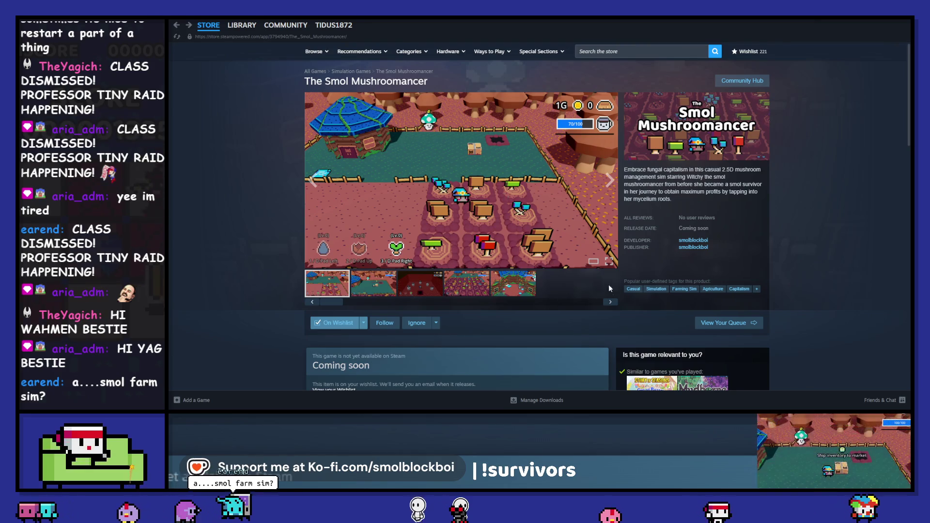
Browse the store screenshots, including the house interior, then bring Godot back to the front.
click(477, 291)
click(333, 290)
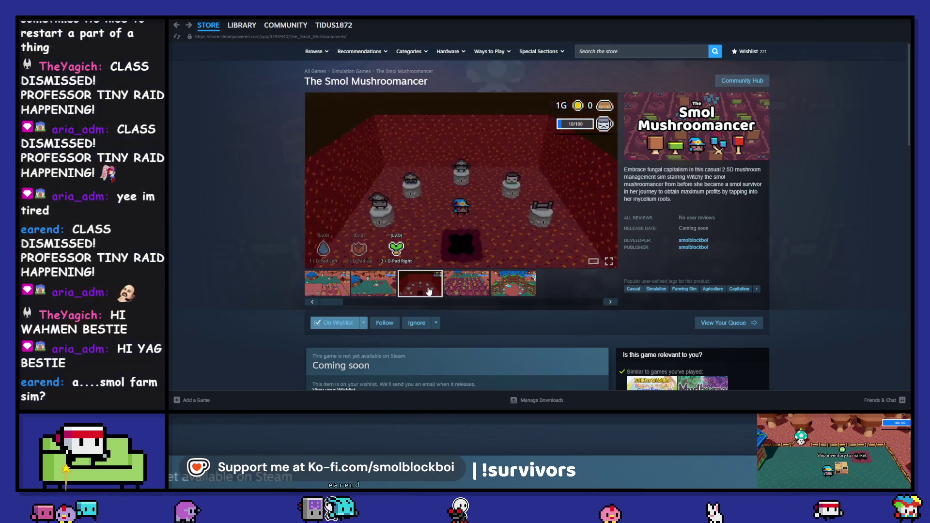
click(514, 296)
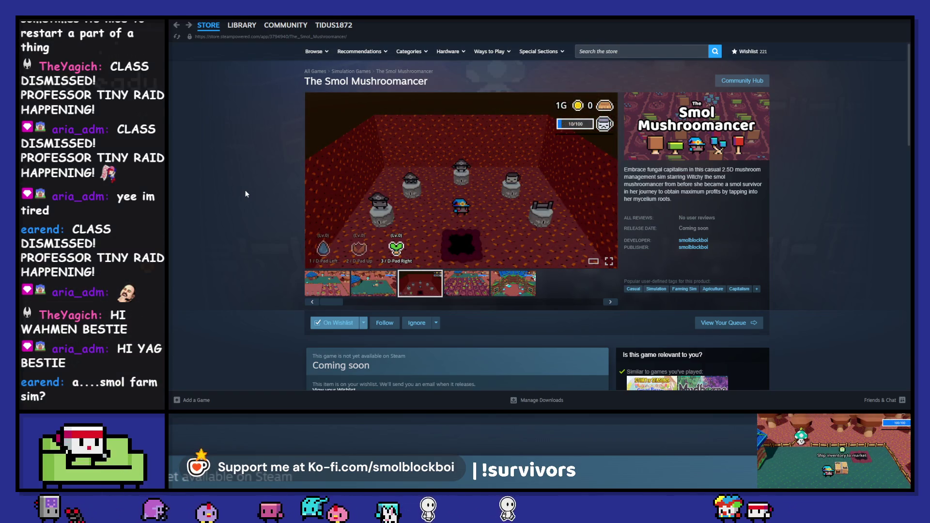
click(342, 294)
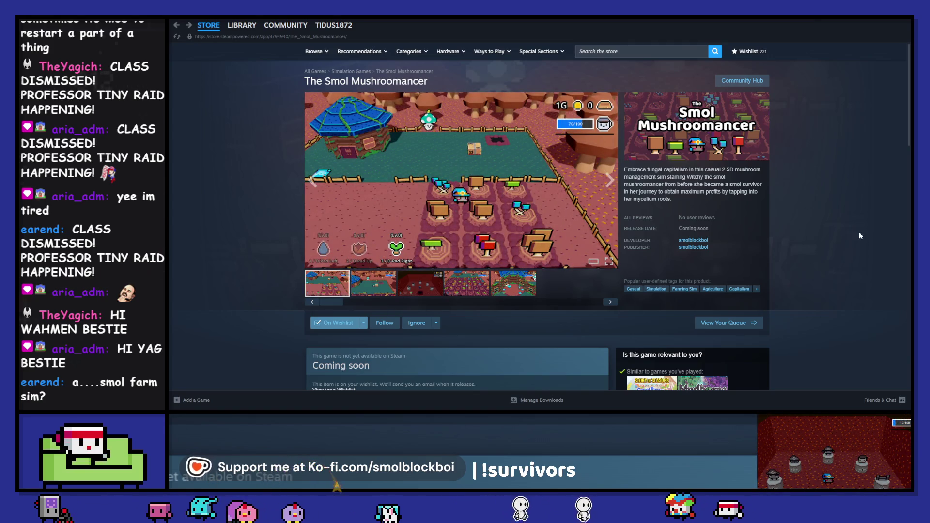
mouse_move(782, 412)
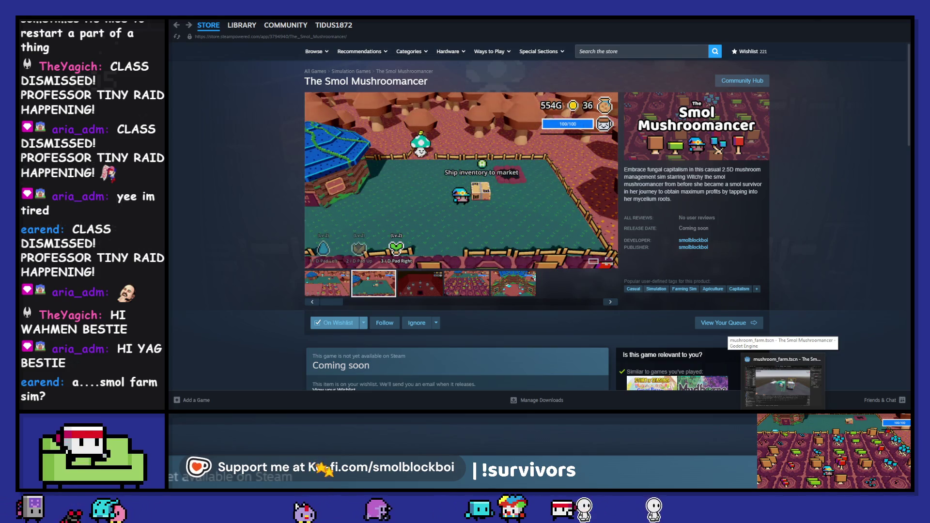
click(783, 382)
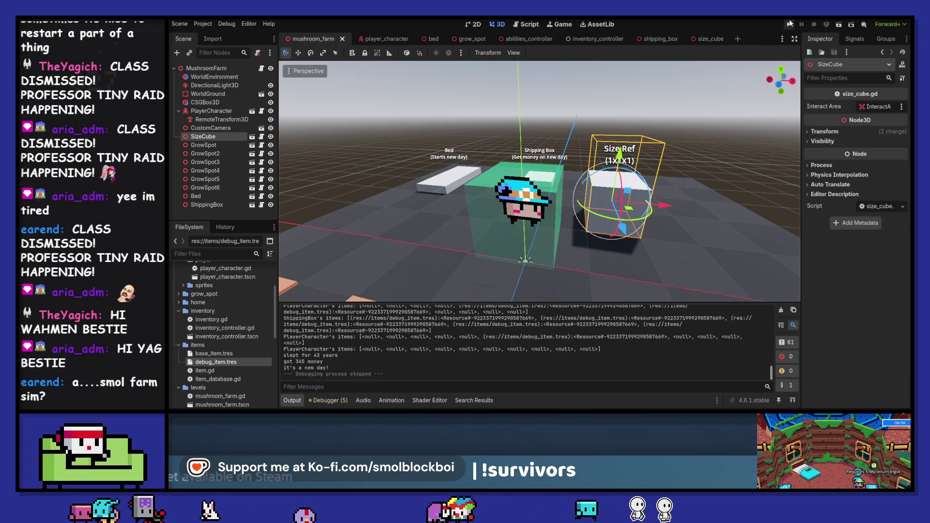
Clear the output log and relaunch the game into the mushroom farm level.
click(780, 311)
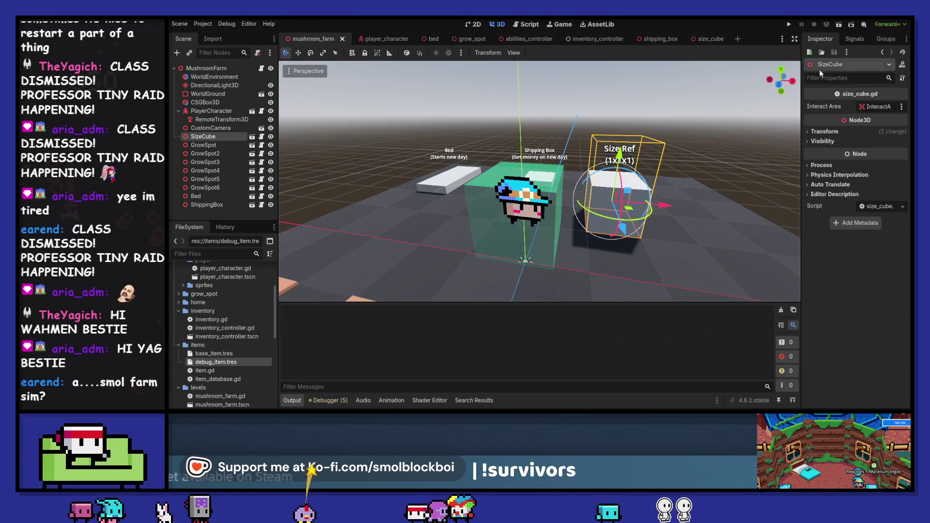
click(789, 25)
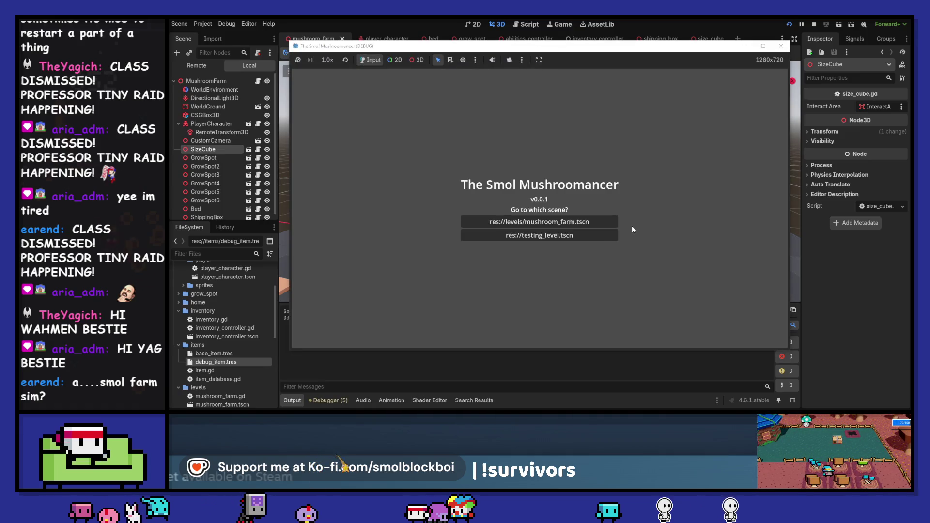
click(597, 223)
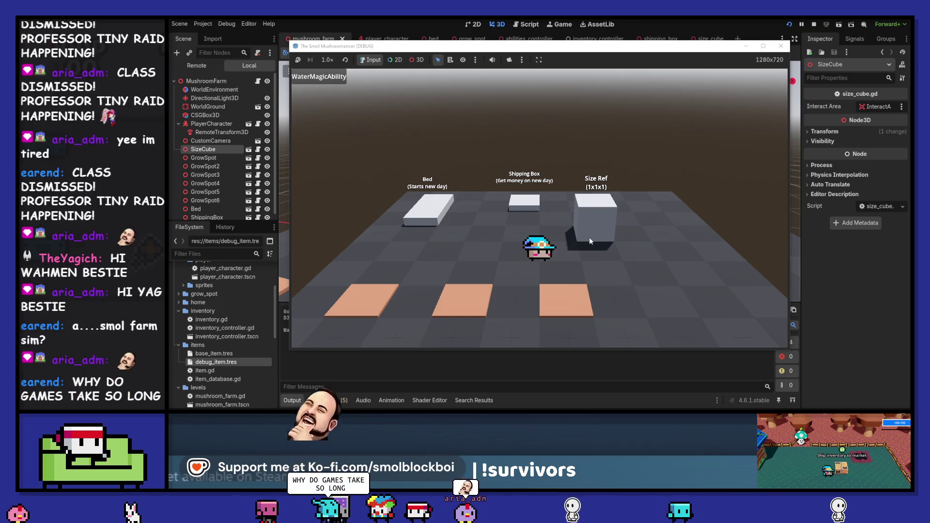
Seed a grow spot, sleep in the Bed, then harvest the grown mushrooms.
key(s)
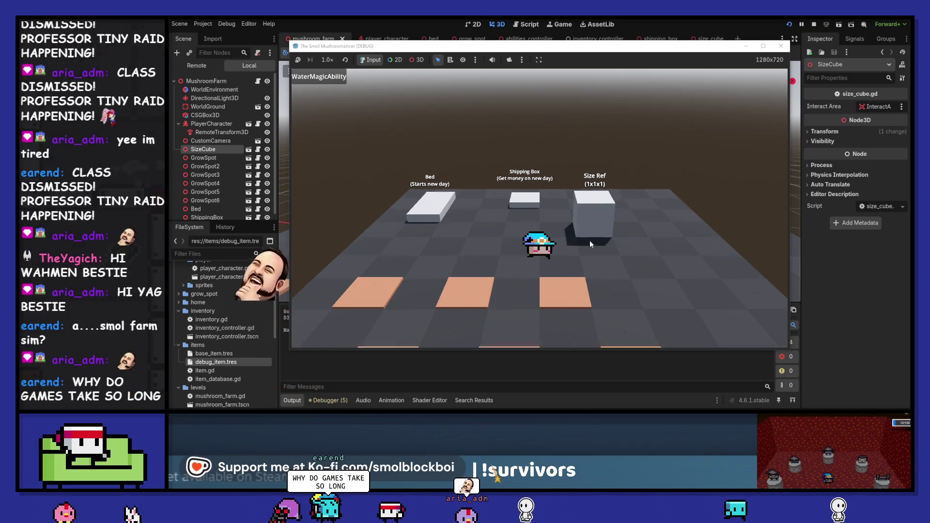
key(s)
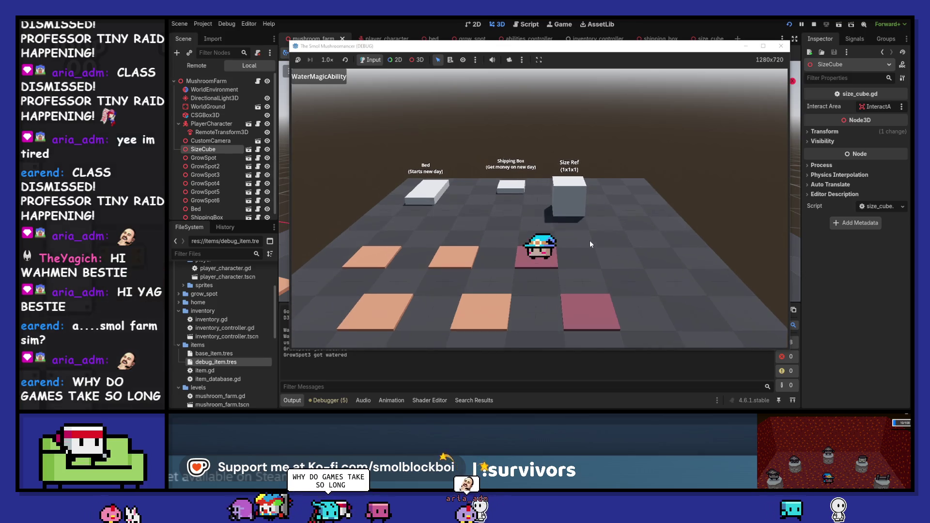
key(e)
key(e)
key(w)
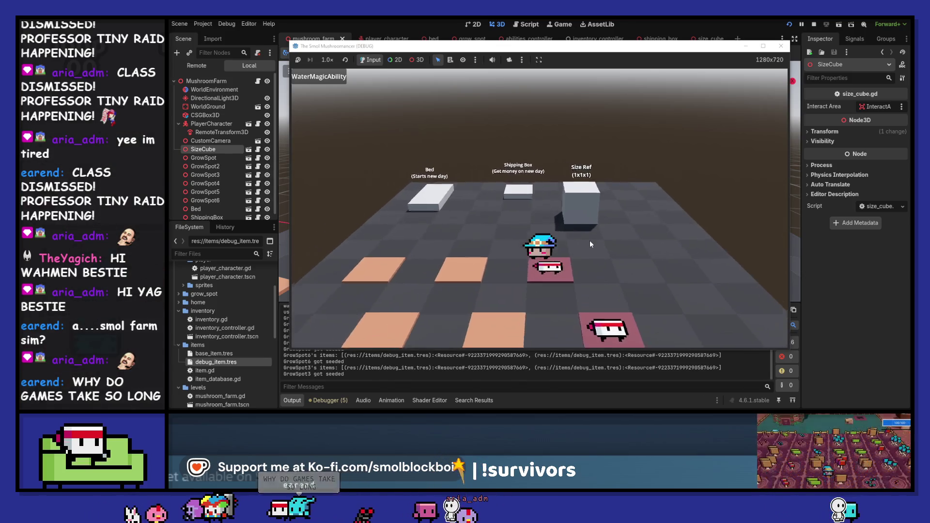
key(e)
key(s)
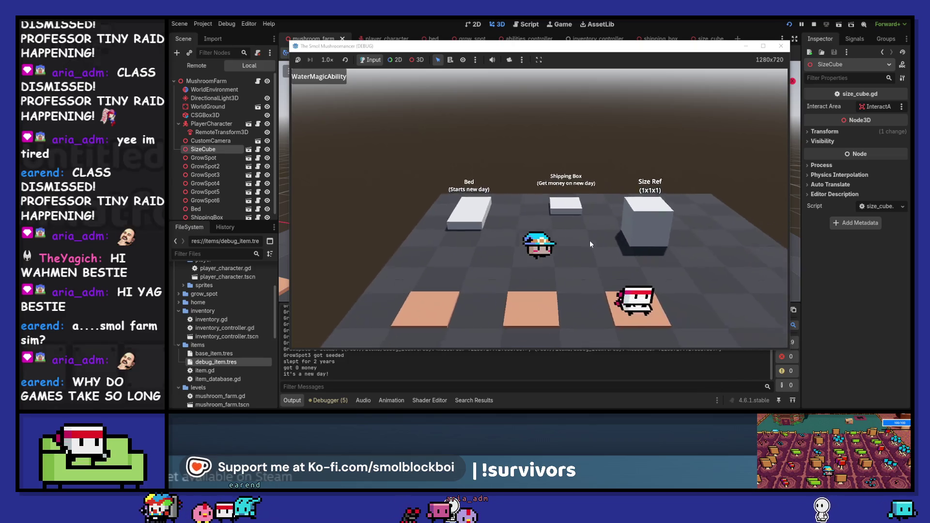
key(e)
key(e)
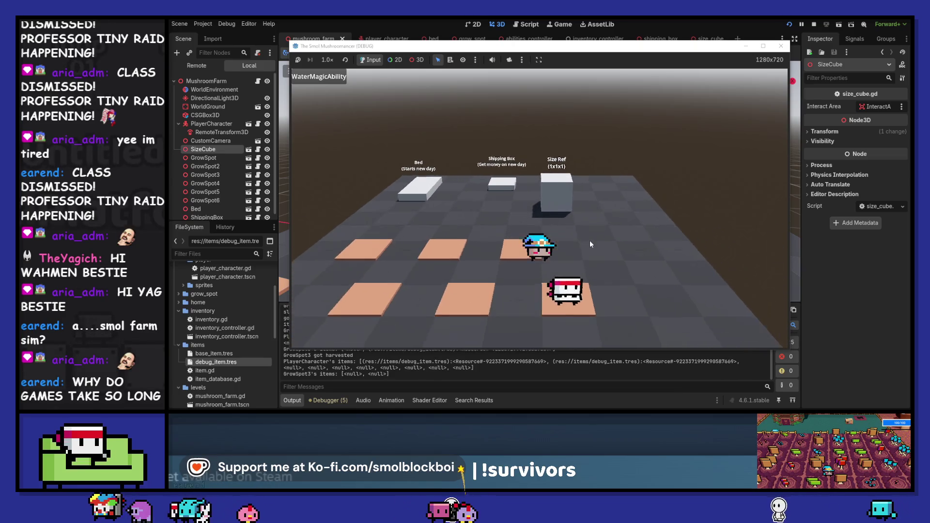
key(w)
Water the grow spots with the water ability, sleep in the Bed, and harvest a spot.
key(a)
key(q)
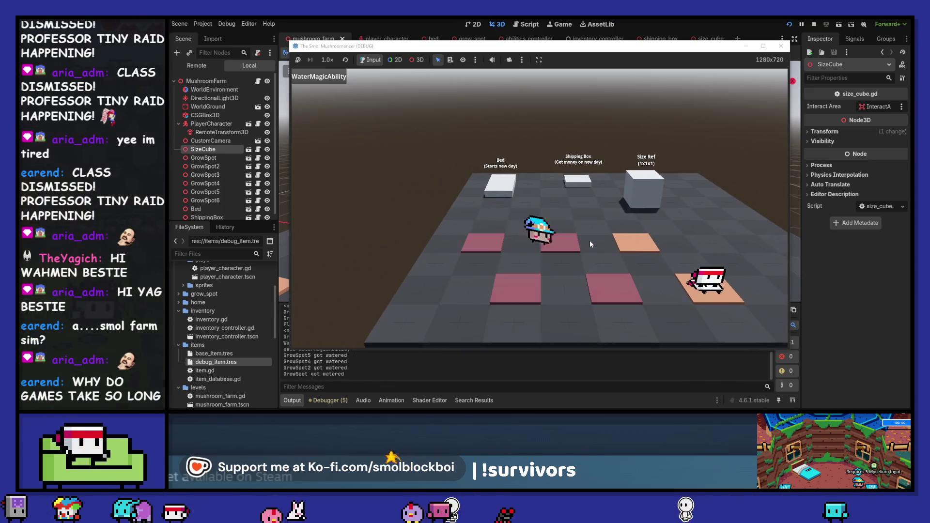
key(w)
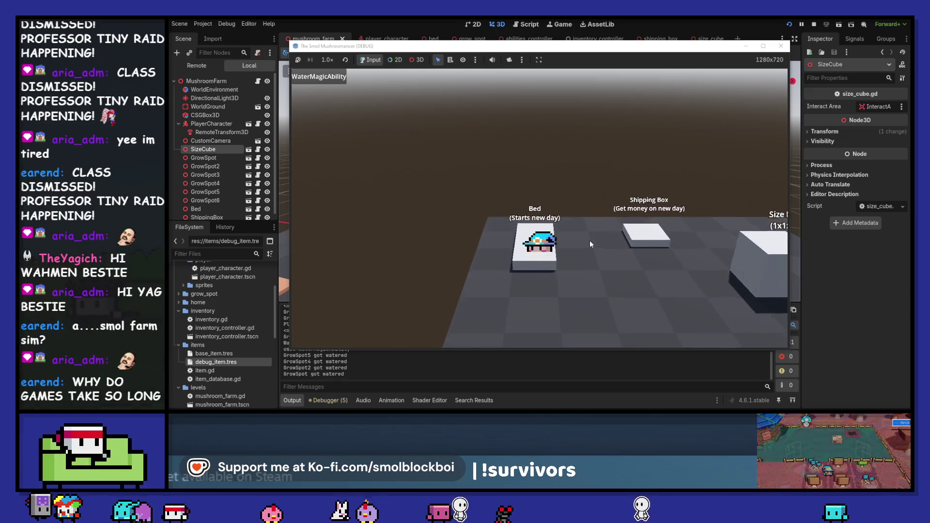
key(e)
key(w)
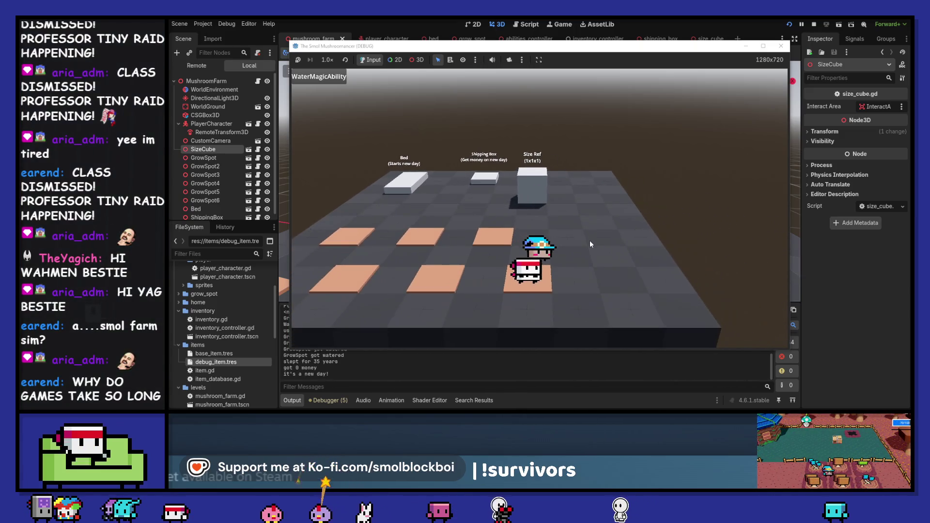
key(e)
key(e)
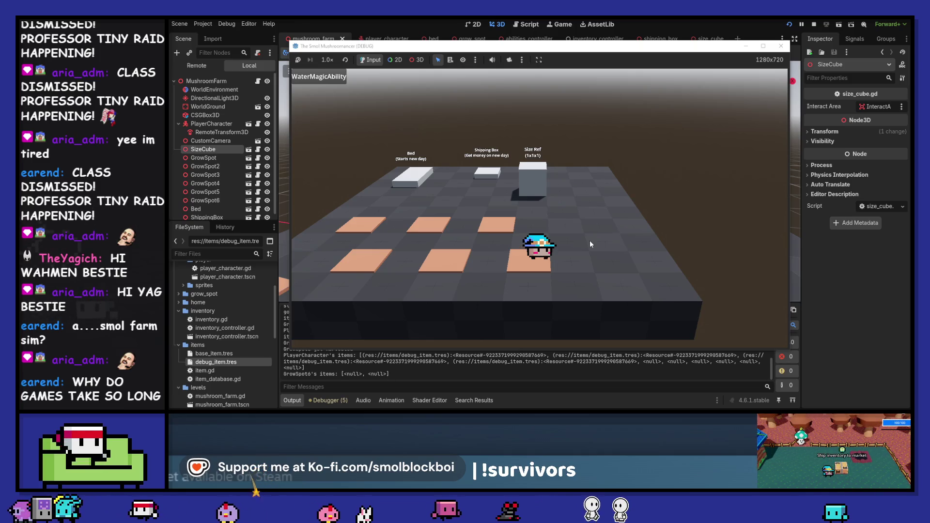
Cast the water magic ability over the nearby grow spots.
key(w)
key(q)
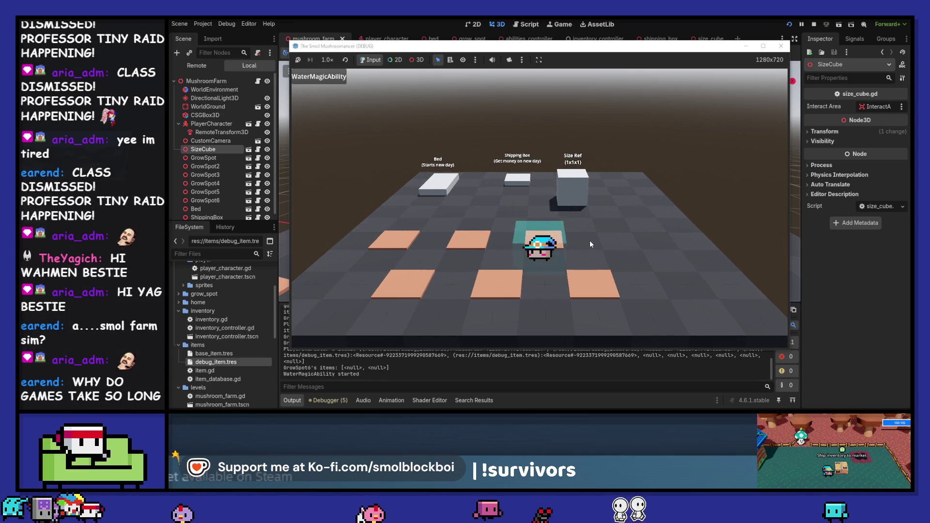
key(a)
key(q)
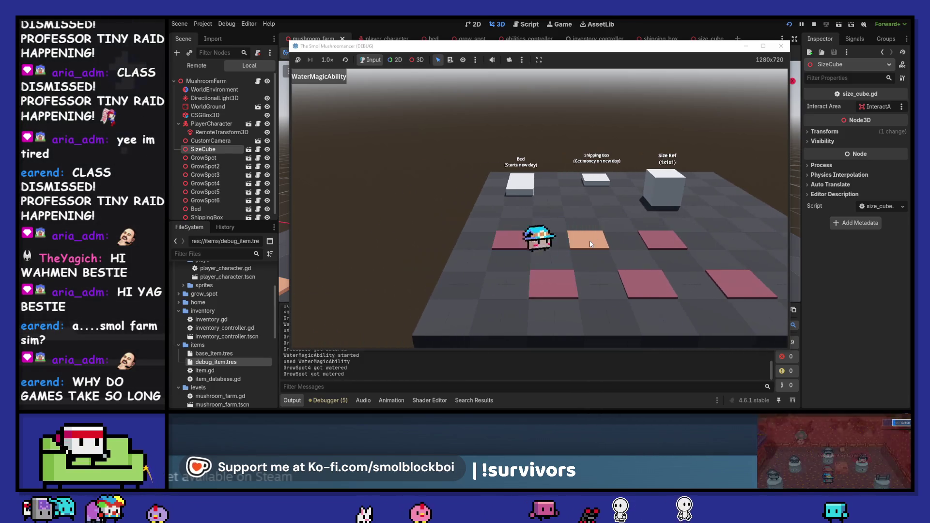
Seed all six grow spots, the back row left to right and the front row right to left.
key(w)
key(a)
key(e)
key(d)
key(e)
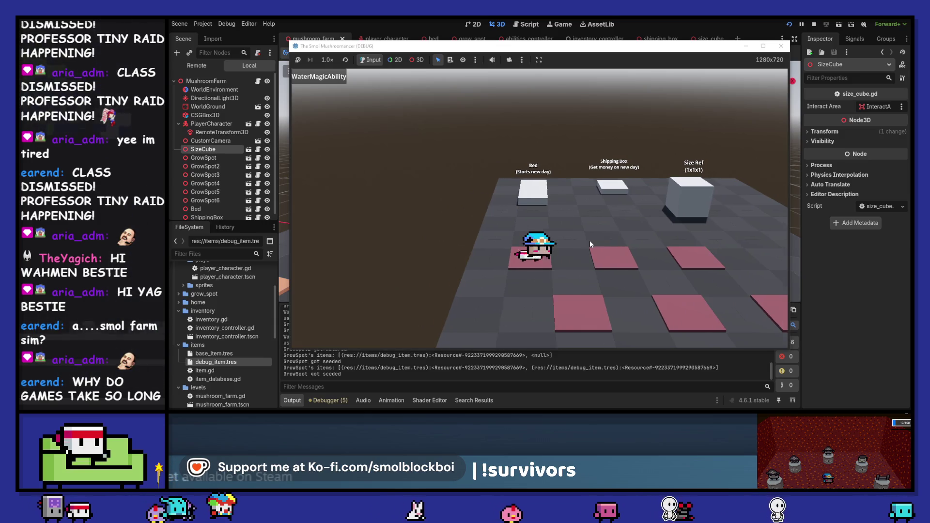
key(d)
key(e)
key(s)
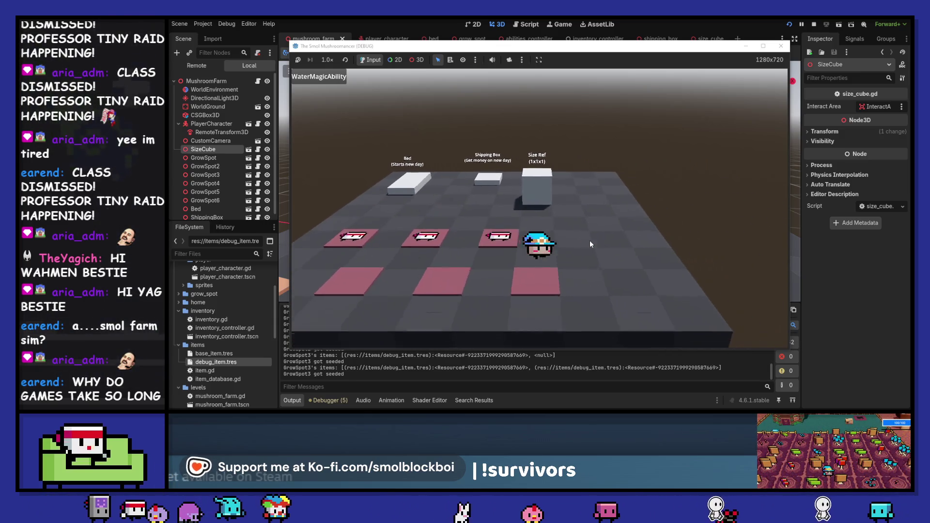
key(e)
key(a)
key(e)
key(a)
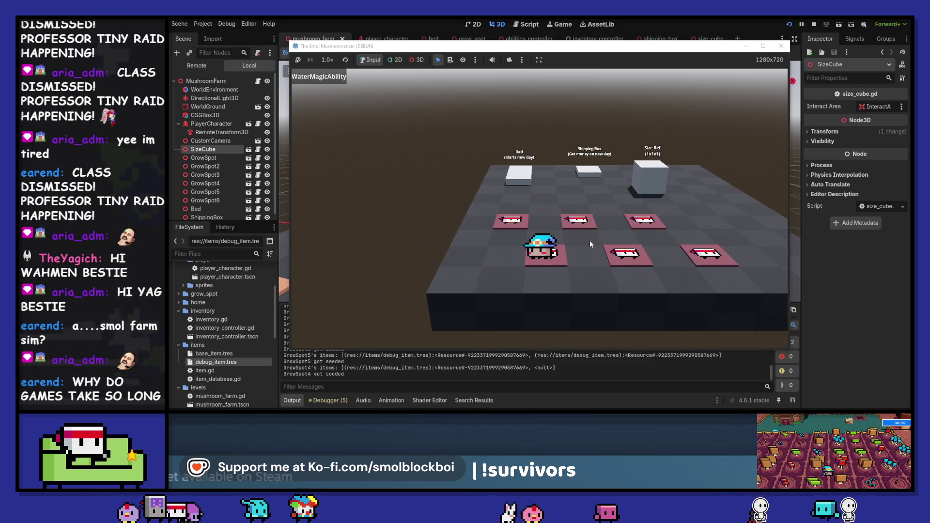
key(e)
Walk up to the Bed and sleep to start a new day.
key(w)
key(d)
key(e)
key(w)
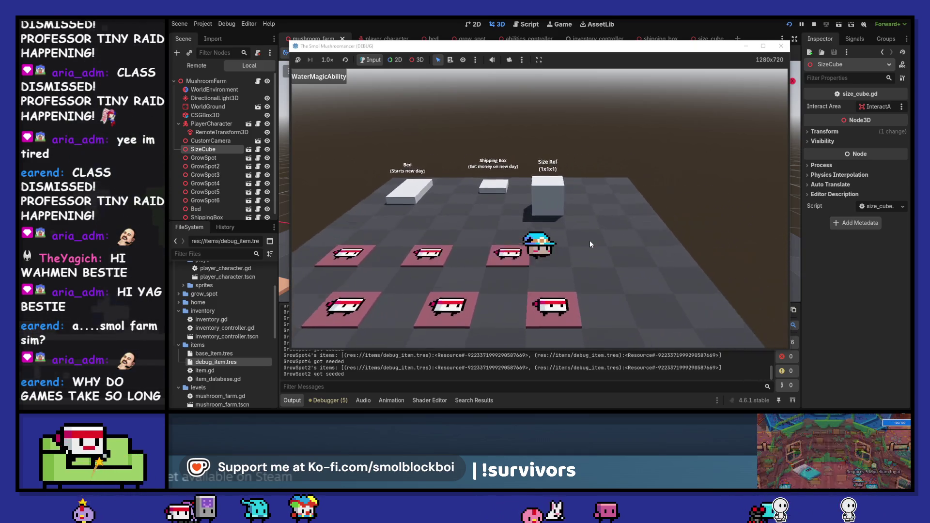
key(w)
key(a)
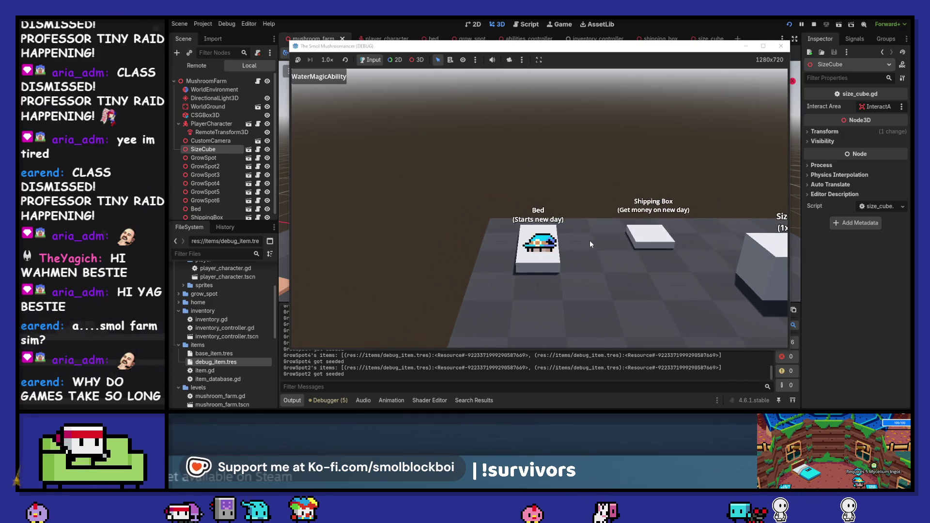
key(e)
Interact with the sprouted left grow spot and move the game window to reveal the log.
key(s)
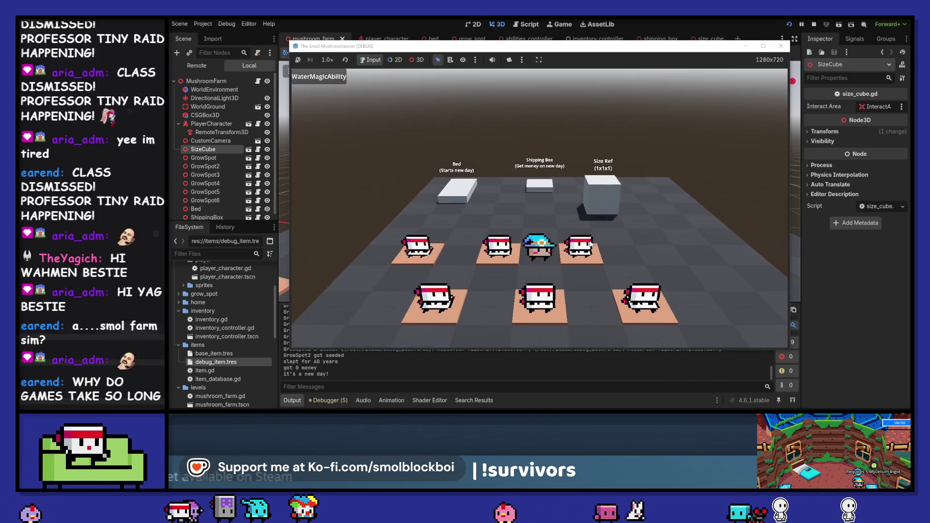
key(a)
key(e)
drag(565, 55, 578, 33)
Check the GrowSpot items line in the output log and harvest the first mushroom.
click(350, 376)
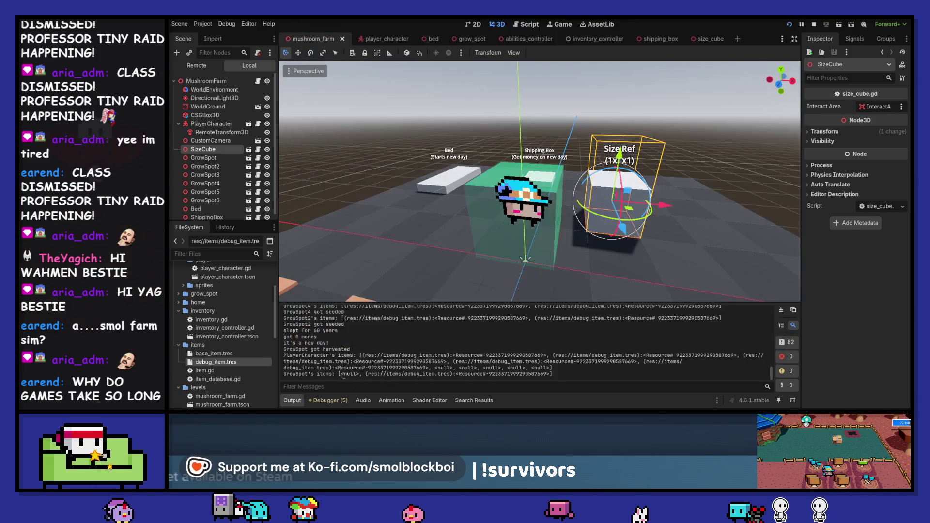
drag(388, 375, 537, 374)
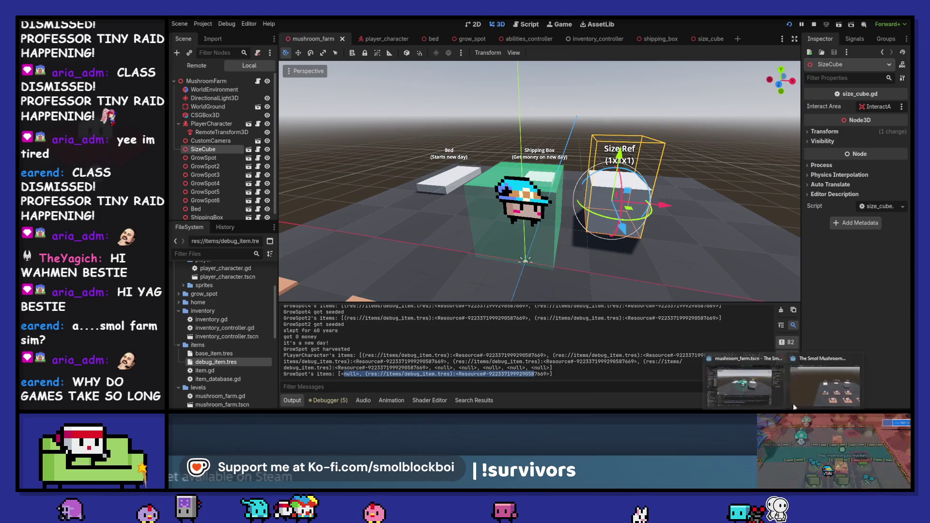
key(alt+Tab)
key(e)
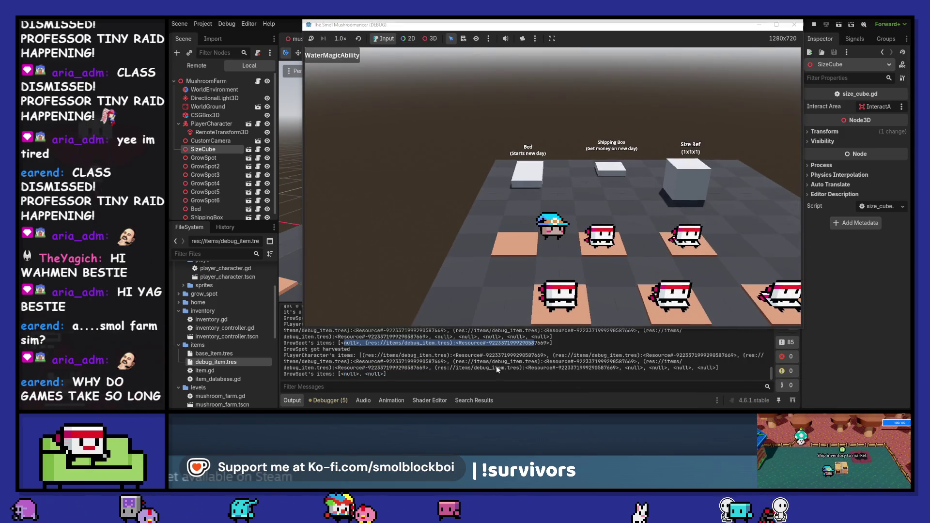
click(496, 365)
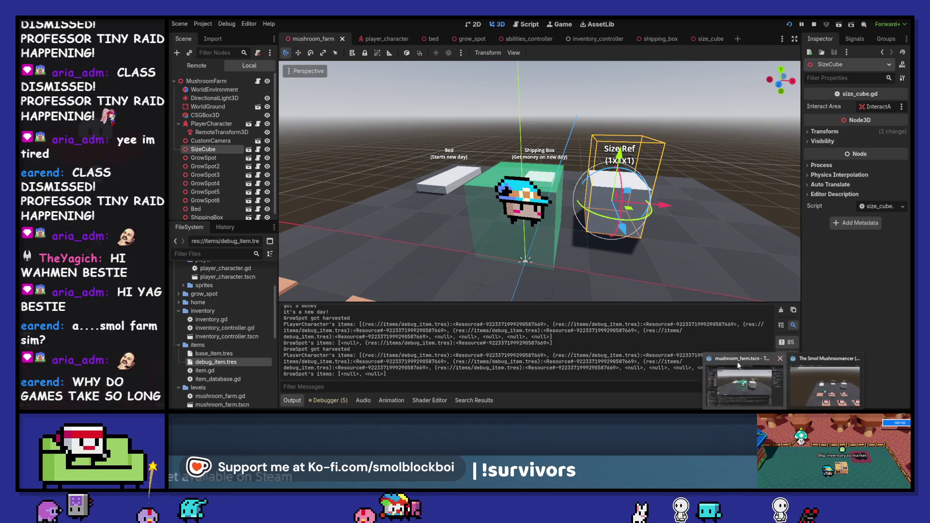
key(alt+Tab)
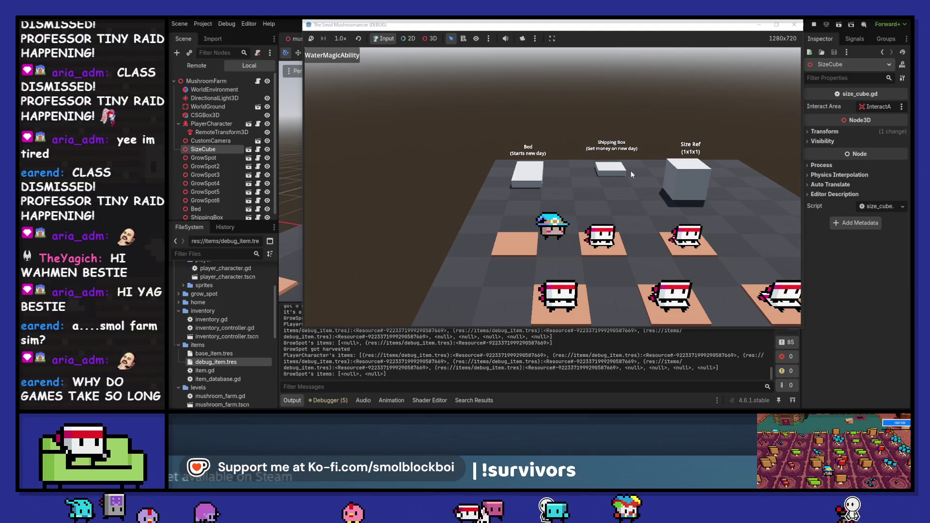
Harvest the remaining grow spots, sell twice at the Shipping Box, then switch to Steam.
key(d)
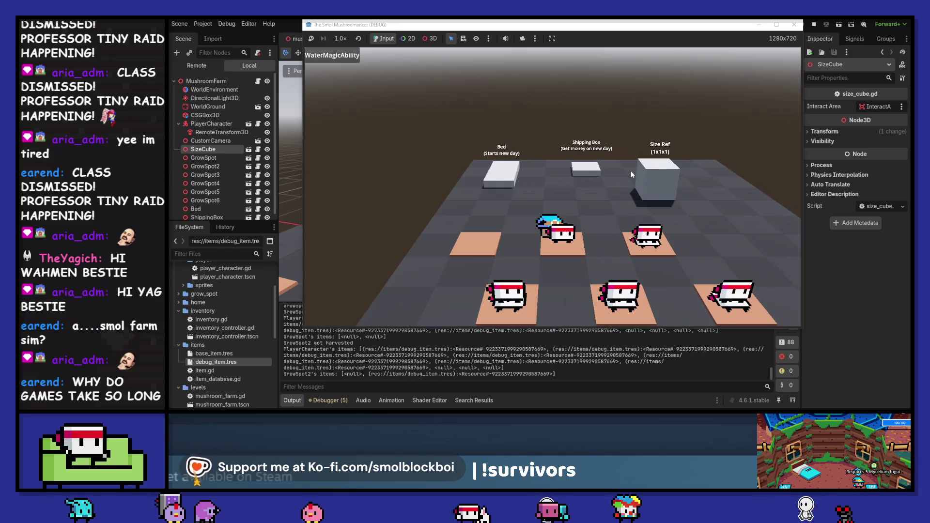
key(a)
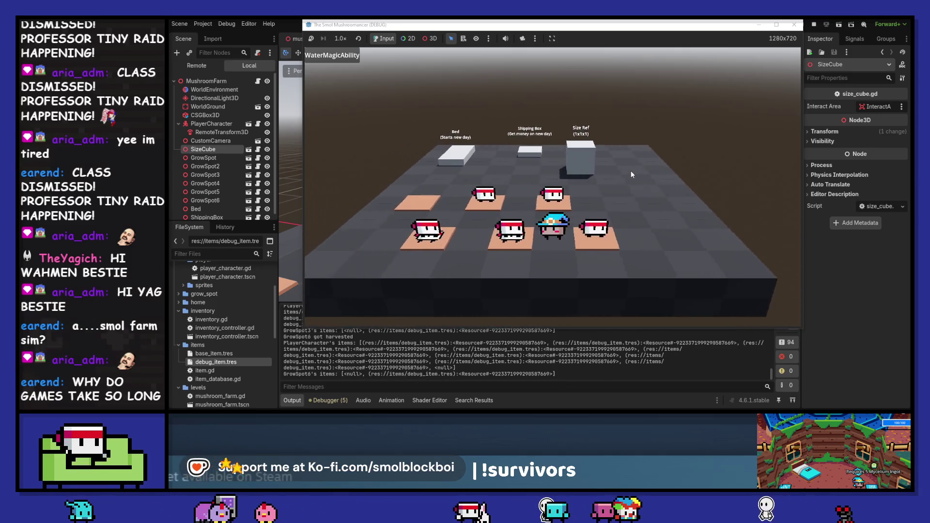
key(w)
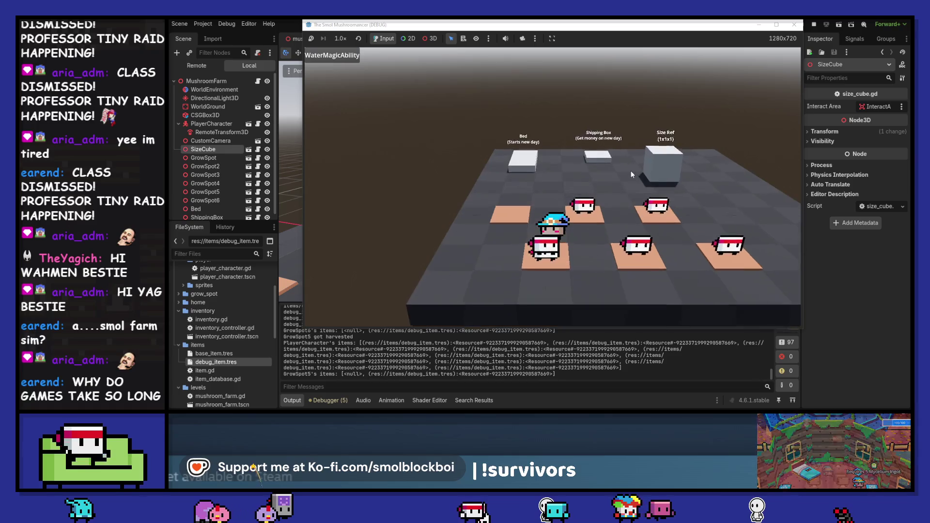
key(w)
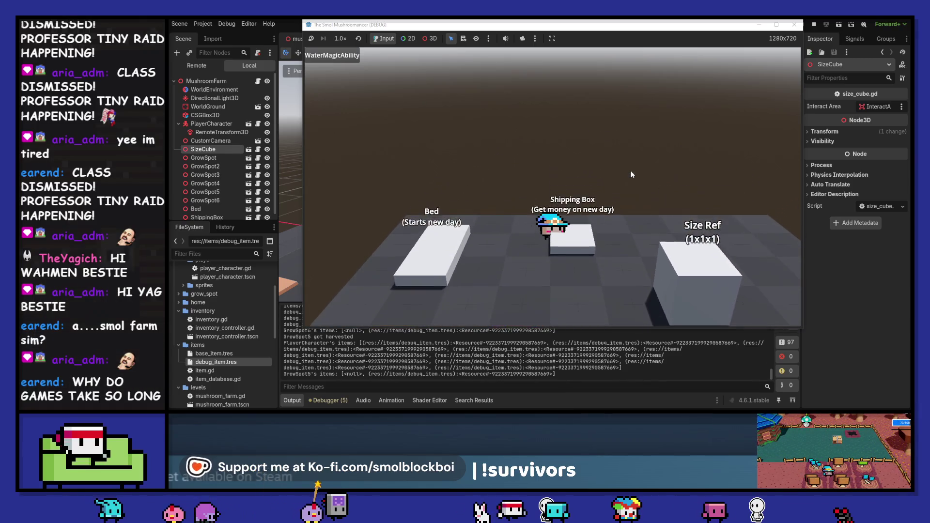
key(s)
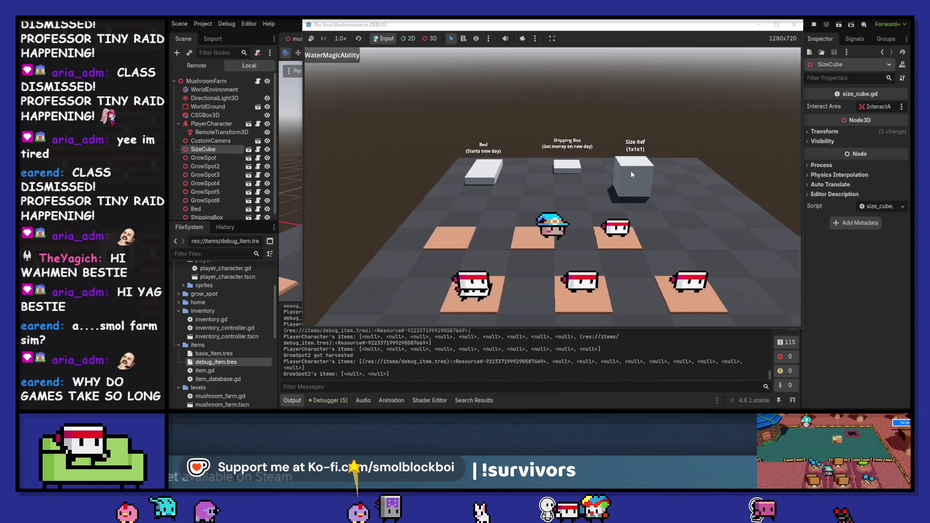
key(d)
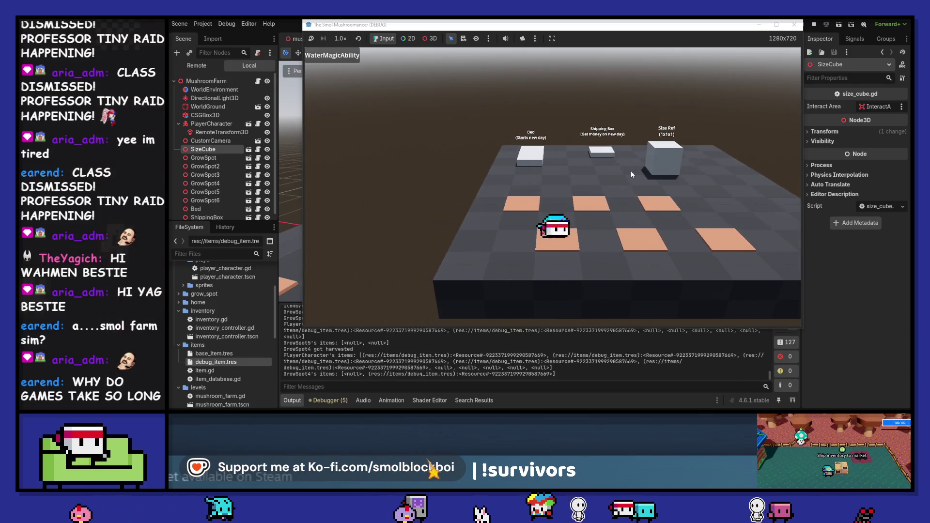
key(w)
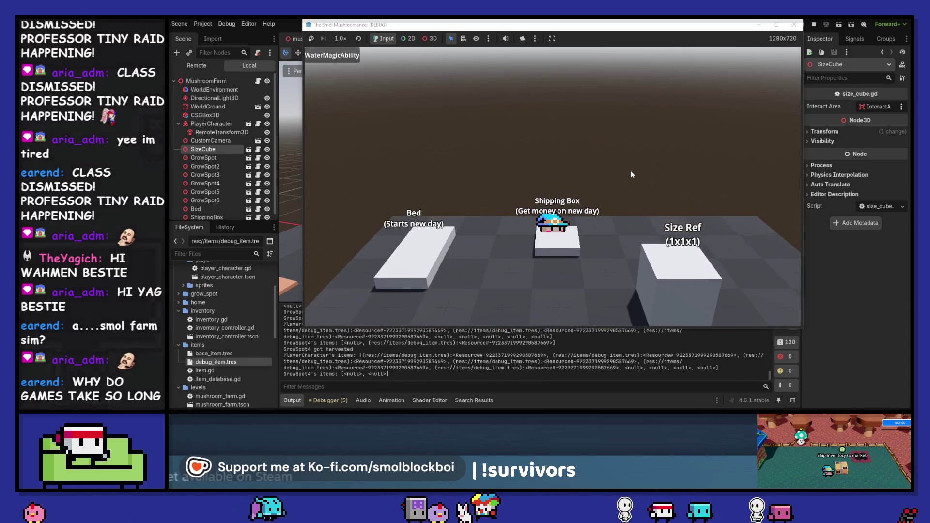
key(s)
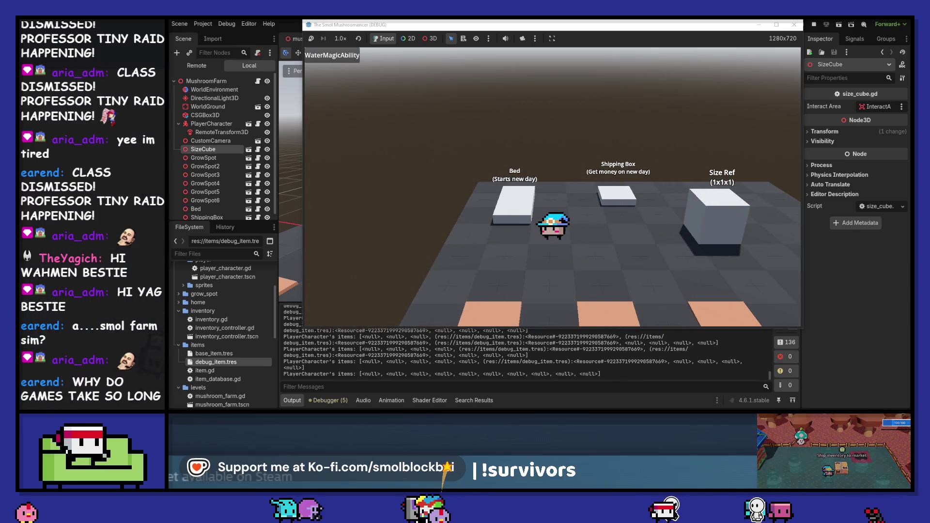
key(alt+Tab)
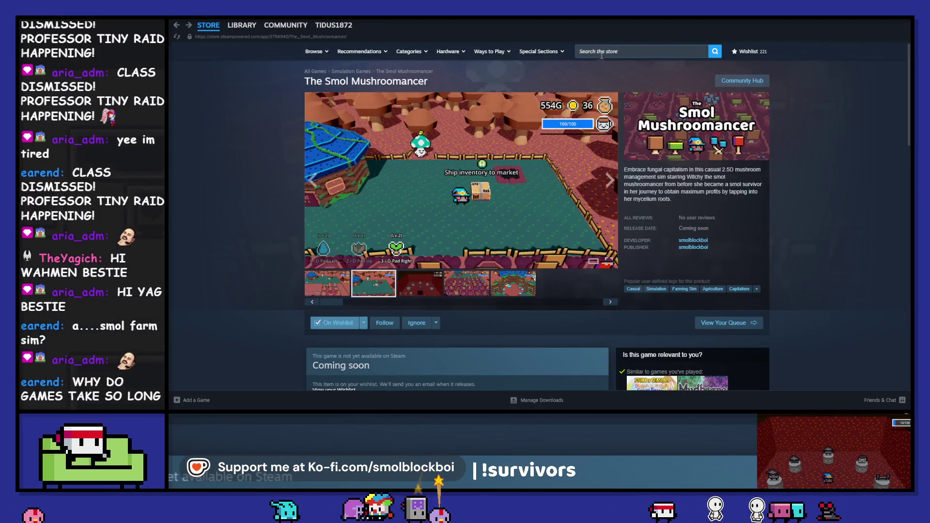
Search the store for 'bear defe', open Bear Defence Situation, and pause its trailer.
click(601, 53)
text(ear defe)
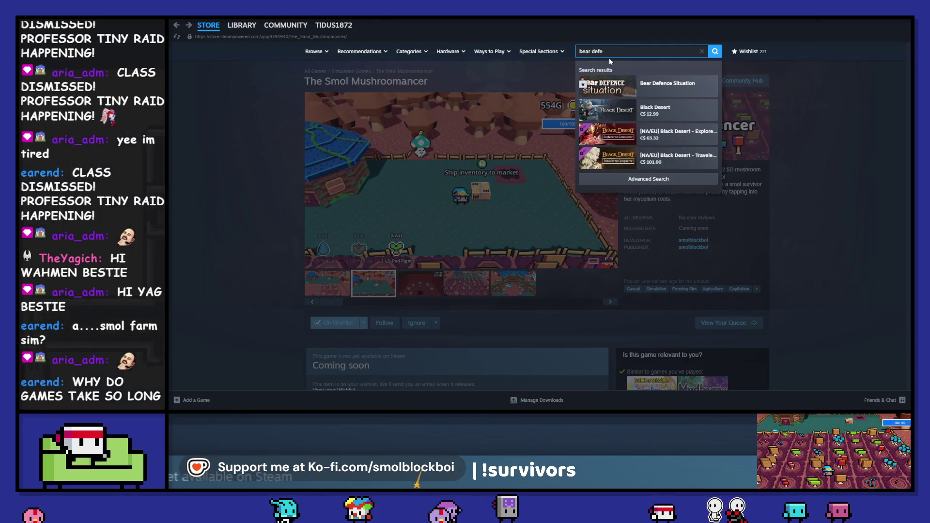
click(657, 91)
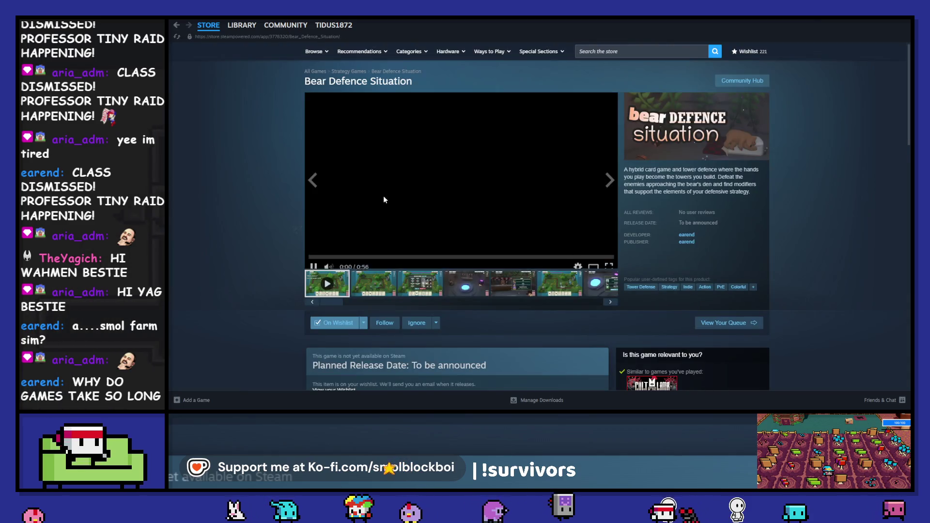
click(351, 246)
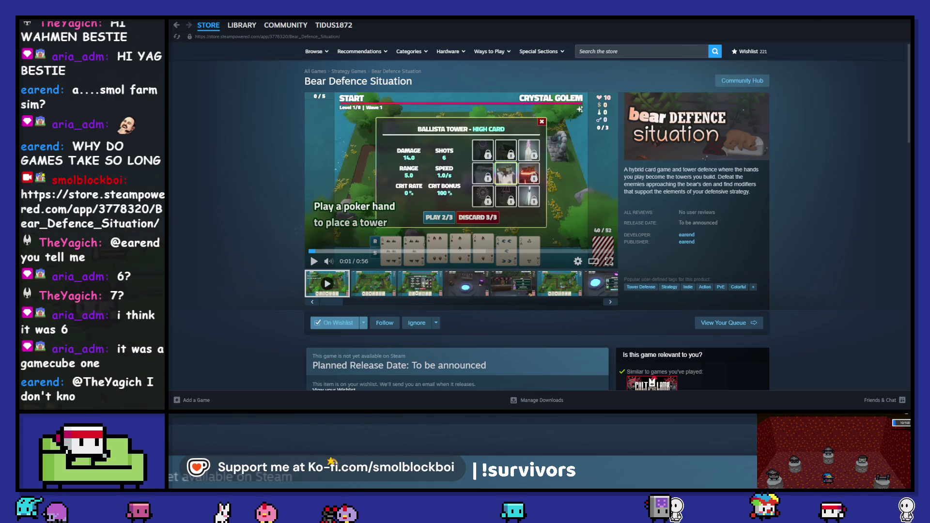
Return to the Steam store front page, then switch back to Godot.
mouse_move(272, 28)
click(209, 25)
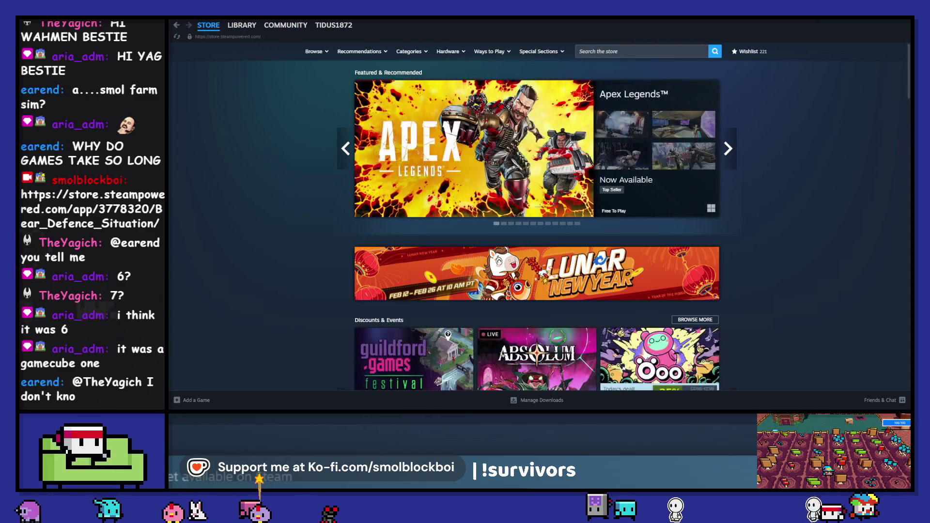
key(alt+Tab)
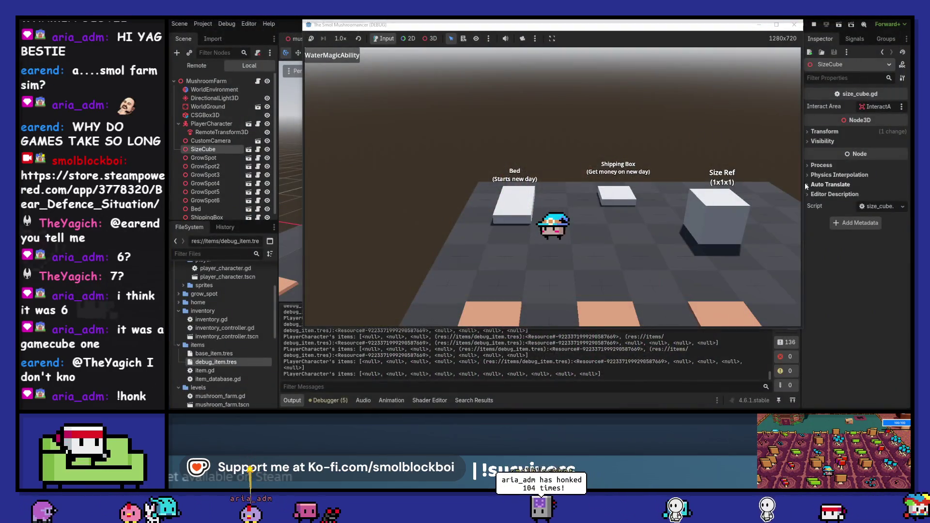
Water all six grow spots with the water magic and seed them.
click(635, 234)
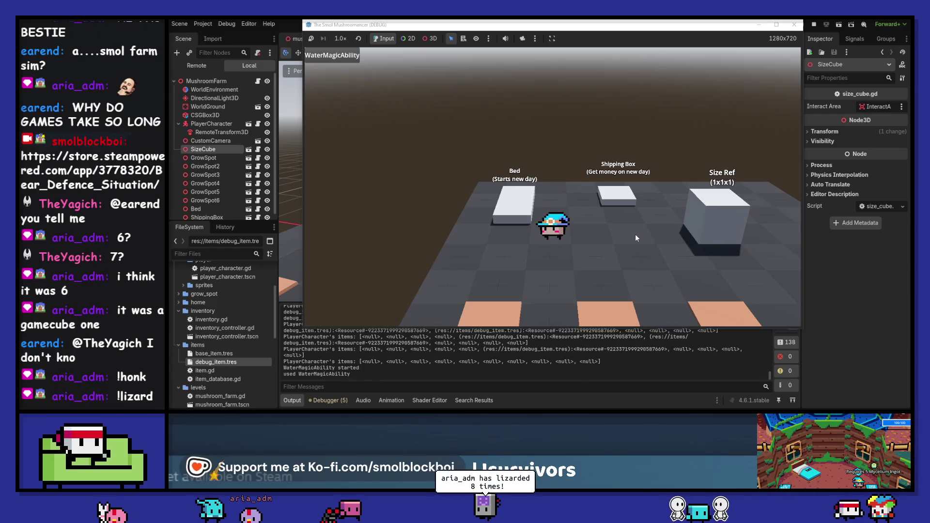
click(635, 234)
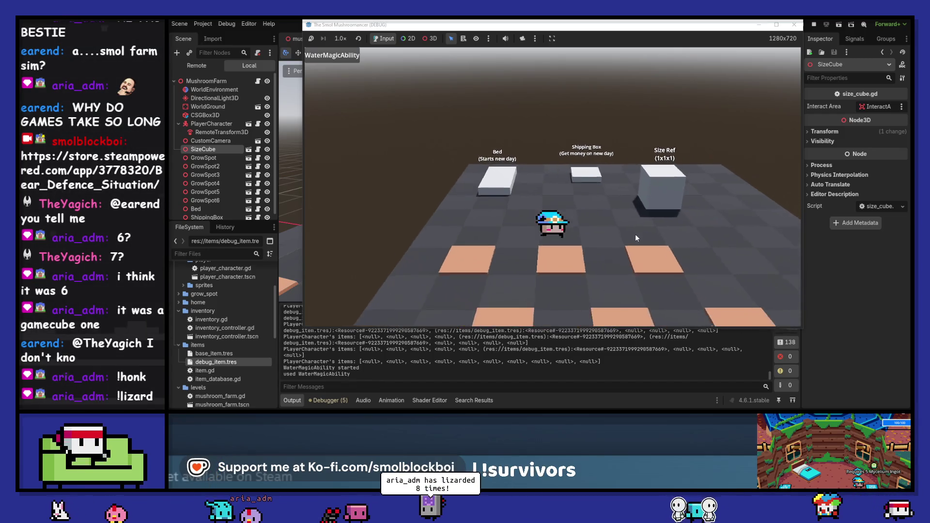
click(635, 234)
key(a)
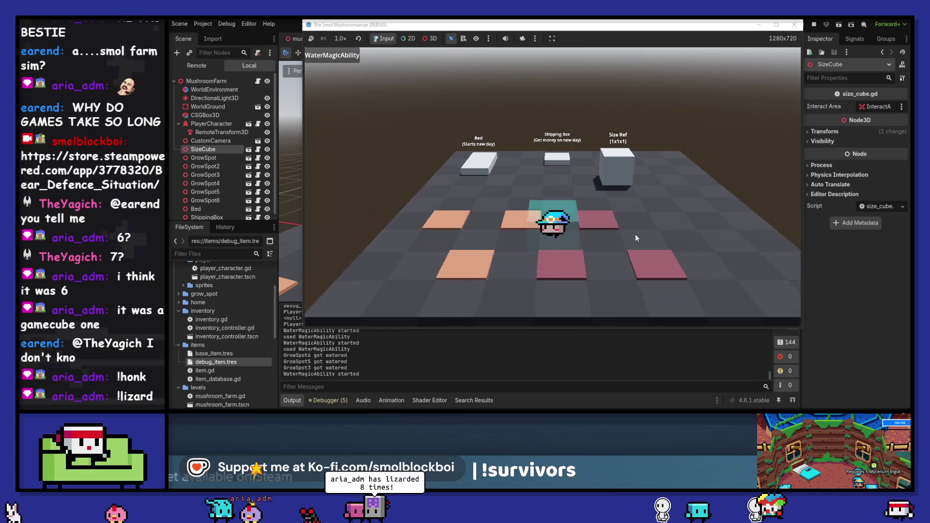
click(635, 234)
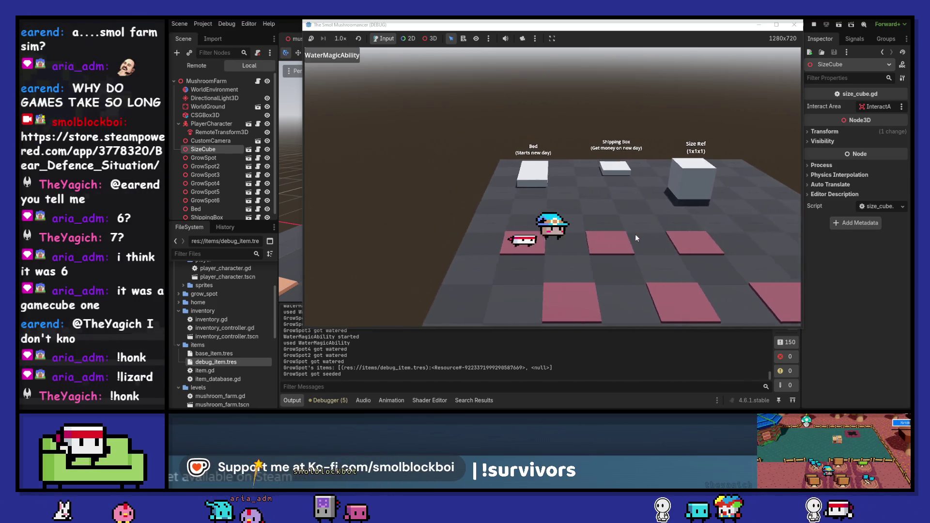
click(635, 234)
key(s)
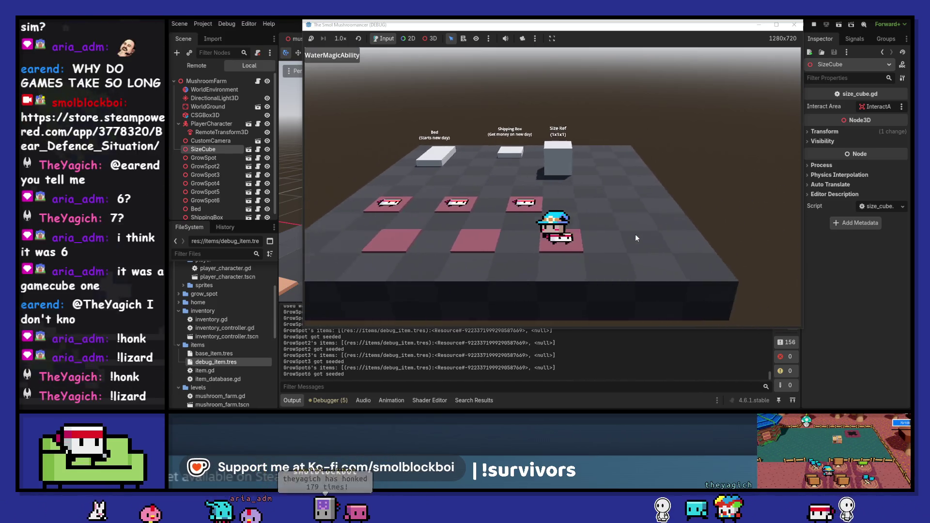
click(635, 234)
Sleep on the Bed, harvest GrowSpot3 and the other crops, and ship them.
key(w)
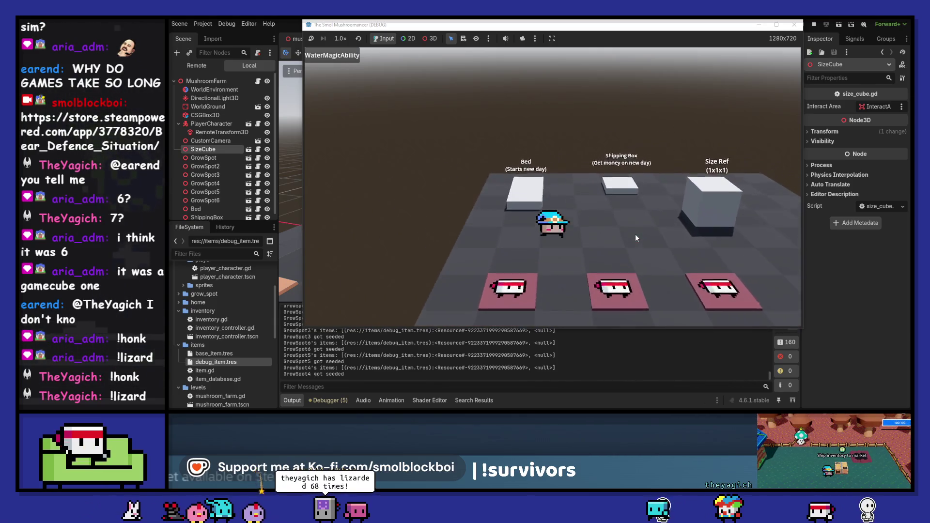
key(e)
key(s)
click(635, 234)
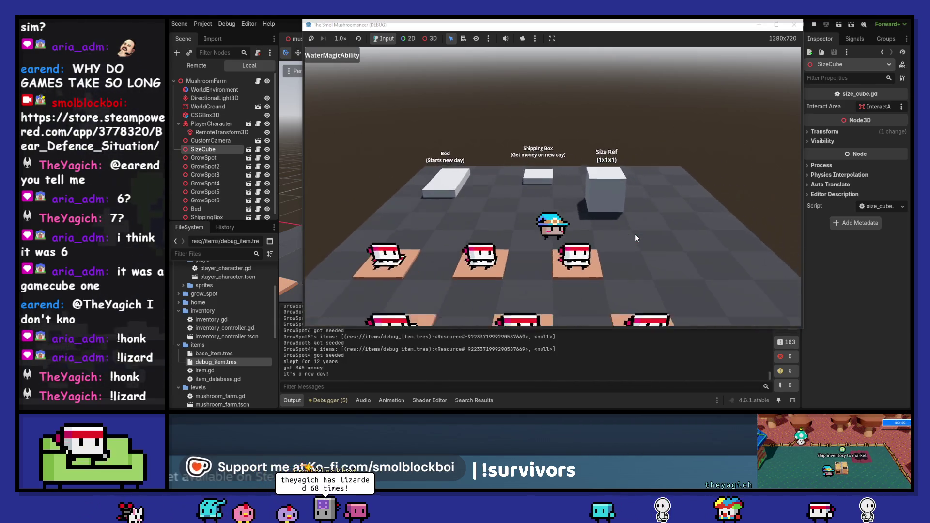
key(e)
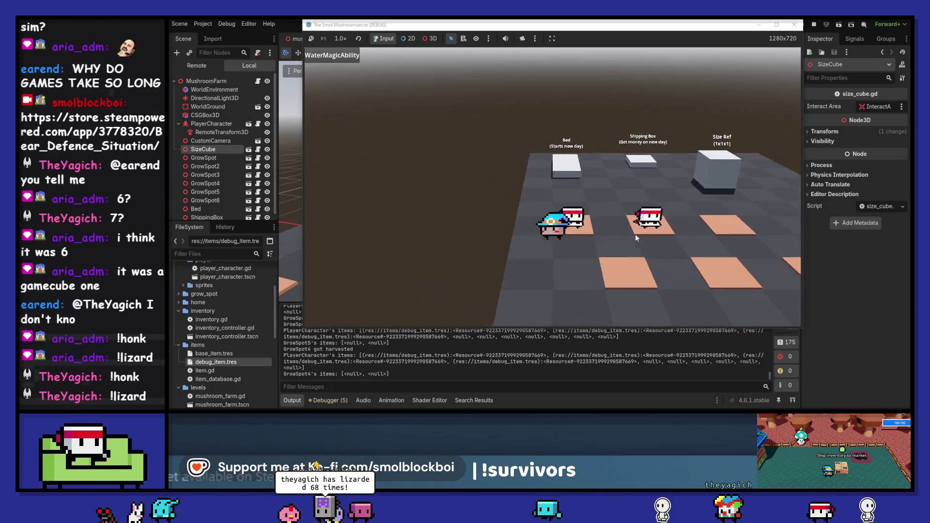
key(w)
key(e)
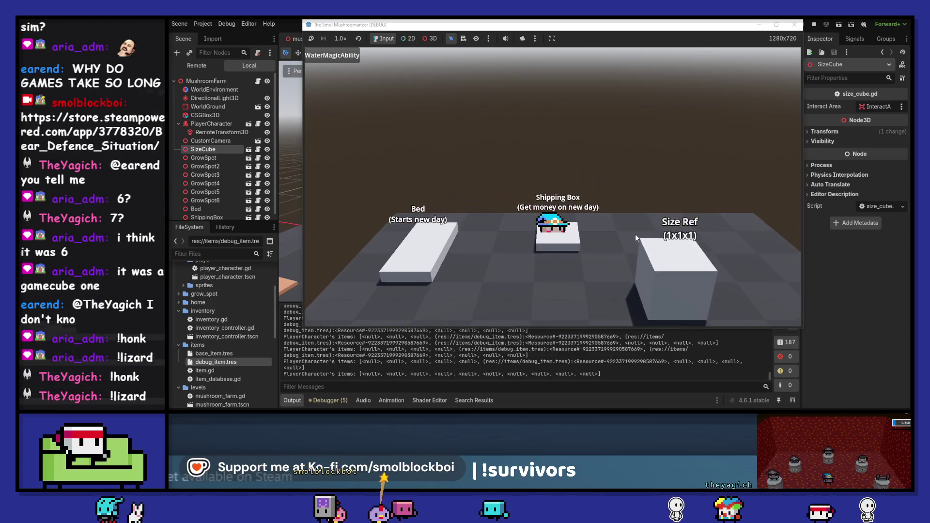
Walk around the Size Ref cube and back toward the Bed and Shipping Box.
key(d)
key(s)
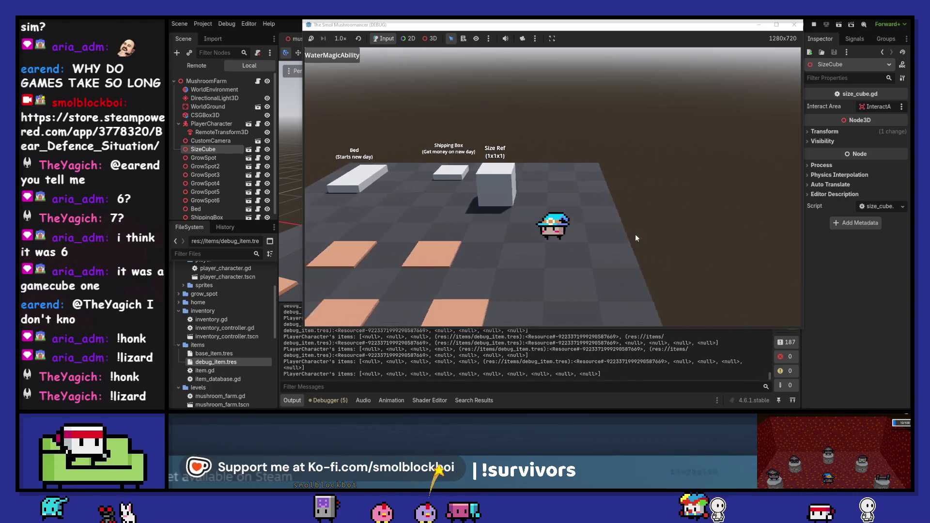
key(w)
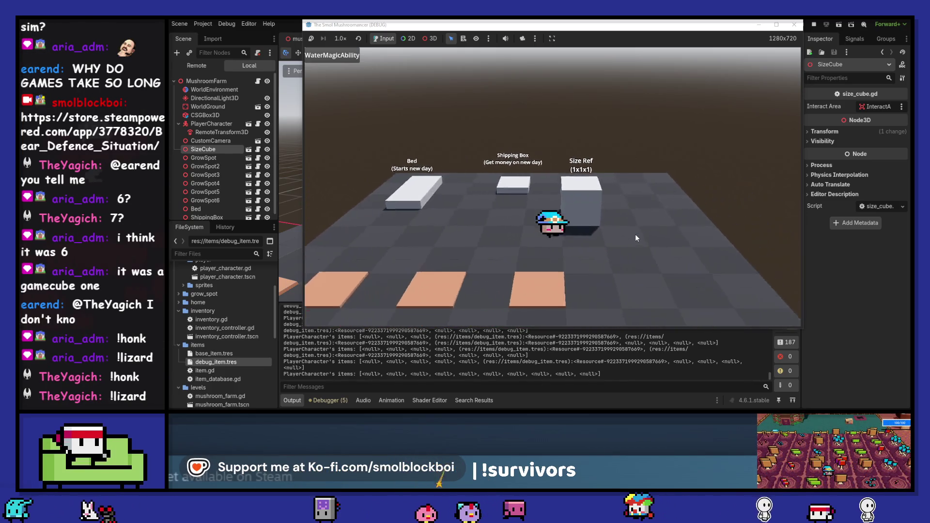
key(e)
key(a)
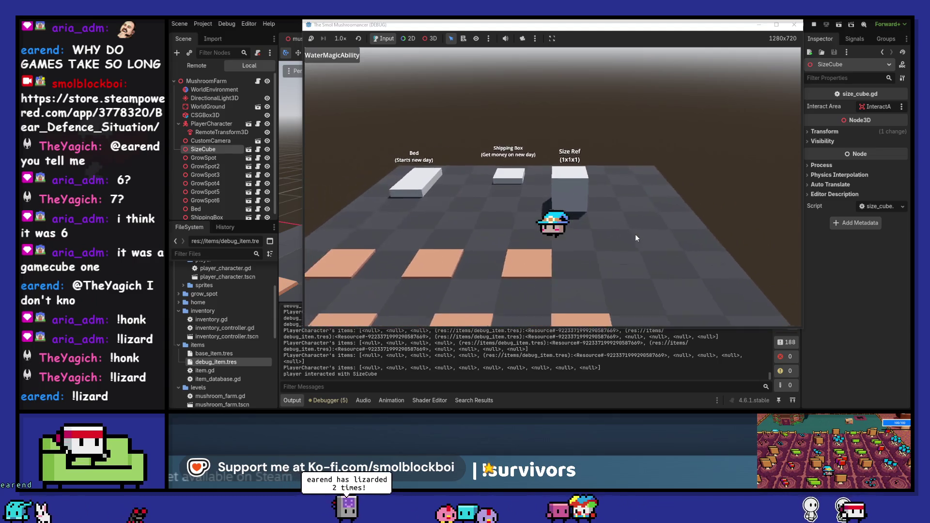
key(s)
key(d)
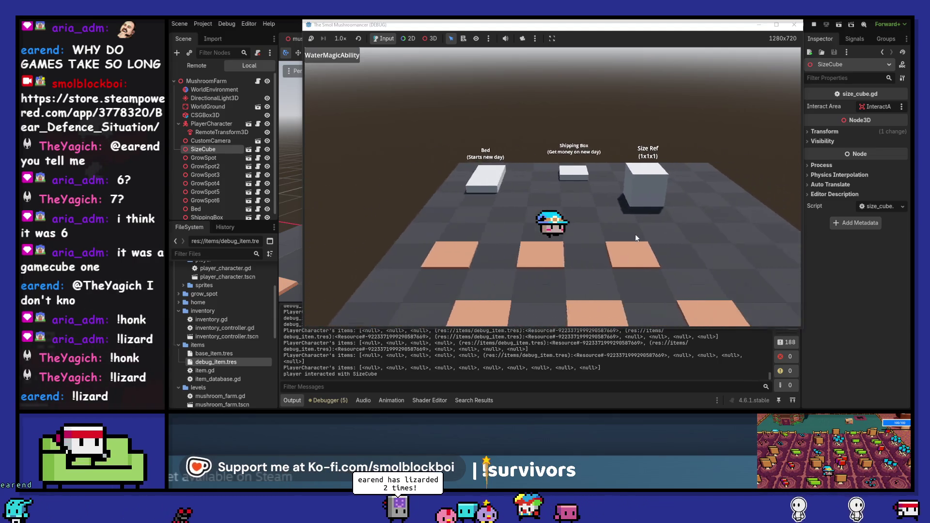
key(d)
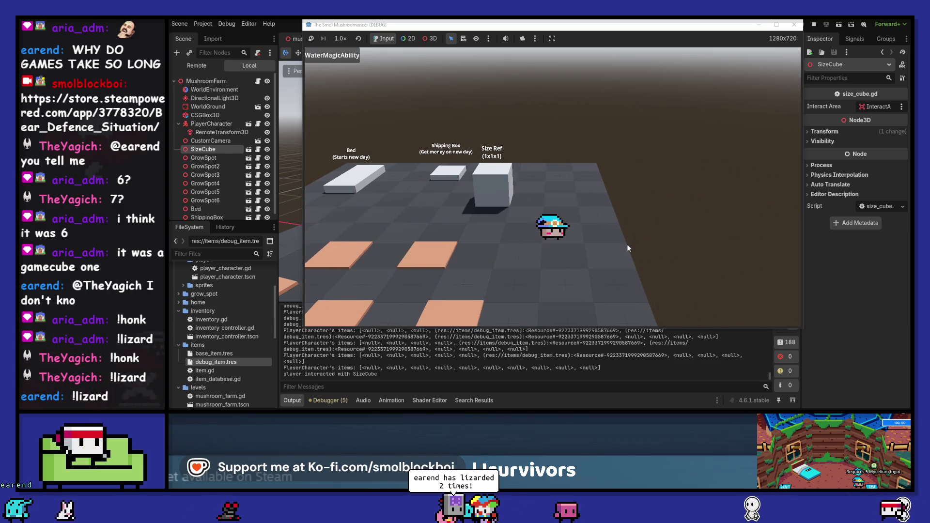
key(a)
key(w)
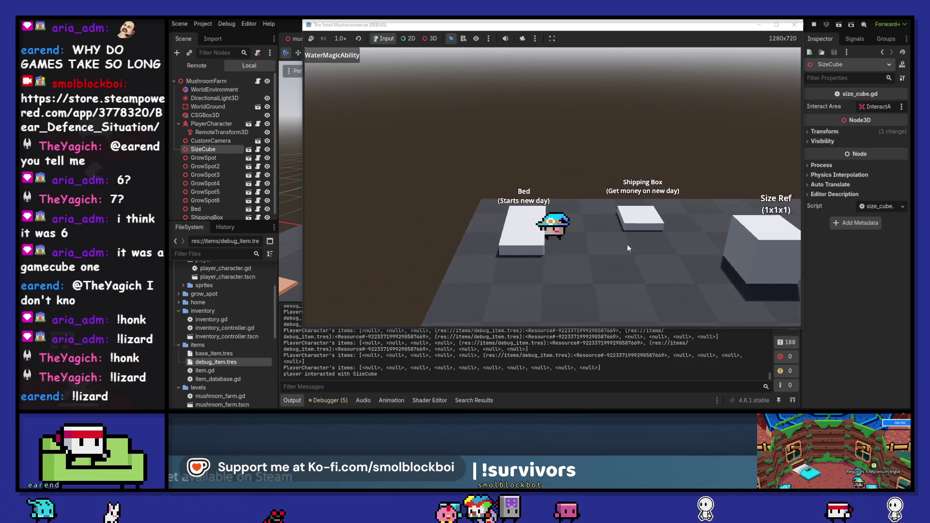
Water the plots again and replant seeds across them.
key(s)
key(space)
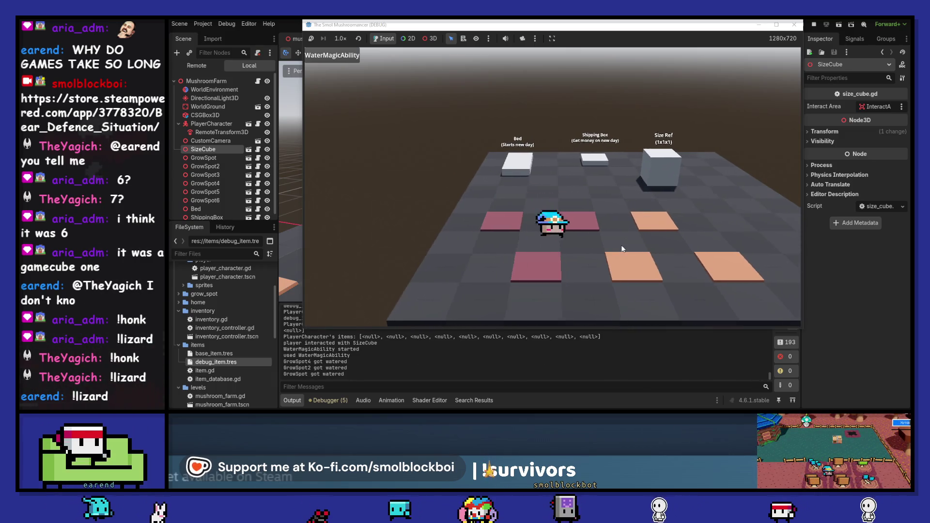
key(space)
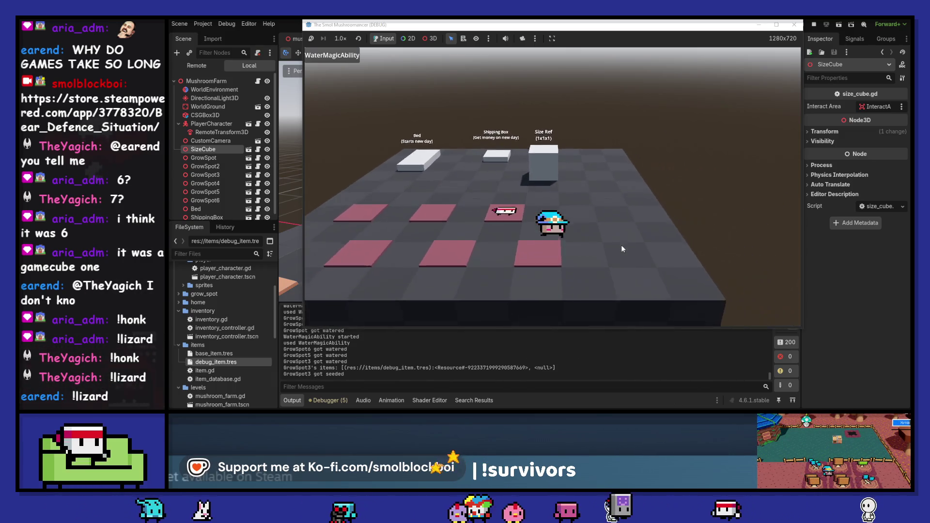
key(space)
key(w)
key(d)
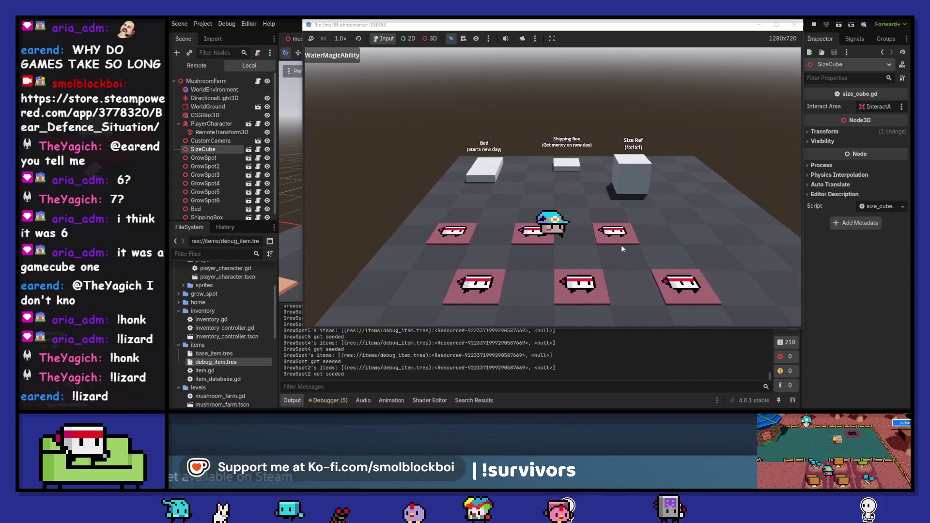
key(a)
key(space)
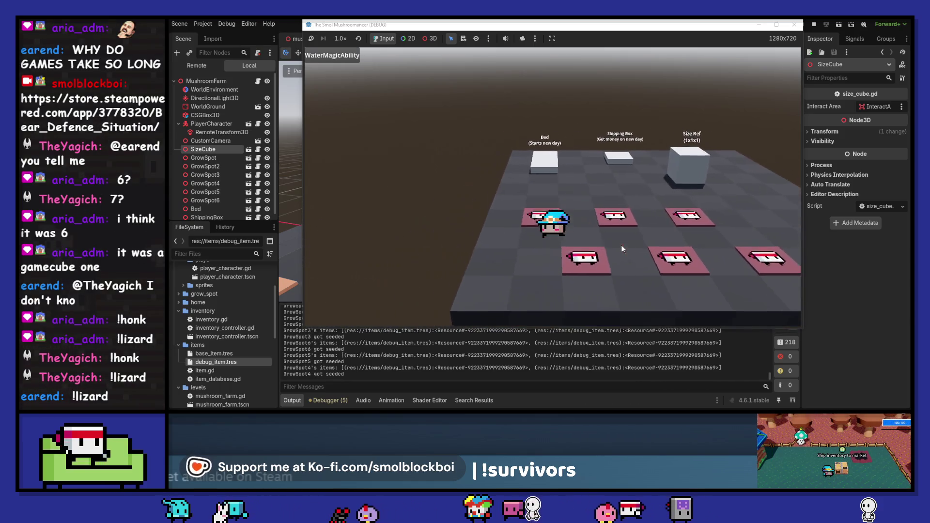
Sleep on the Bed, then harvest the crops from GrowSpot5, GrowSpot3 and GrowSpot2.
key(w)
key(e)
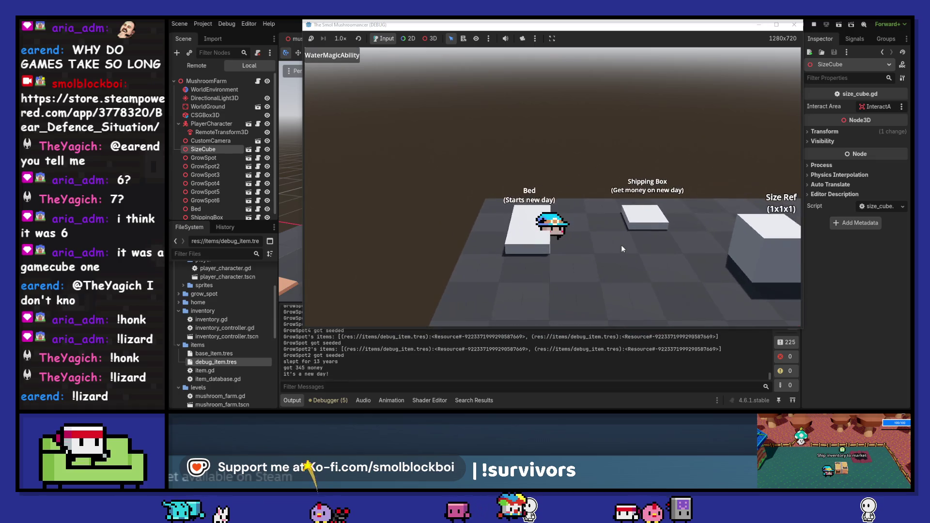
key(s)
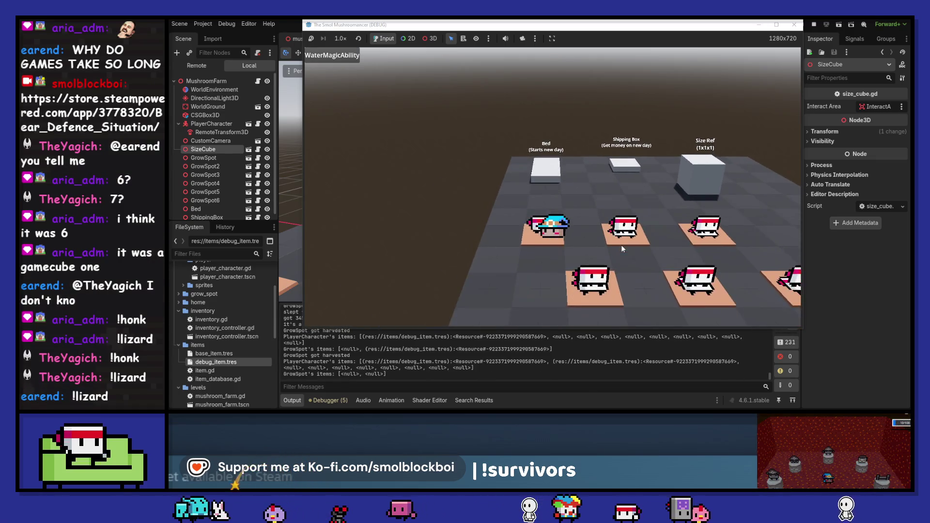
key(space)
key(d)
key(space)
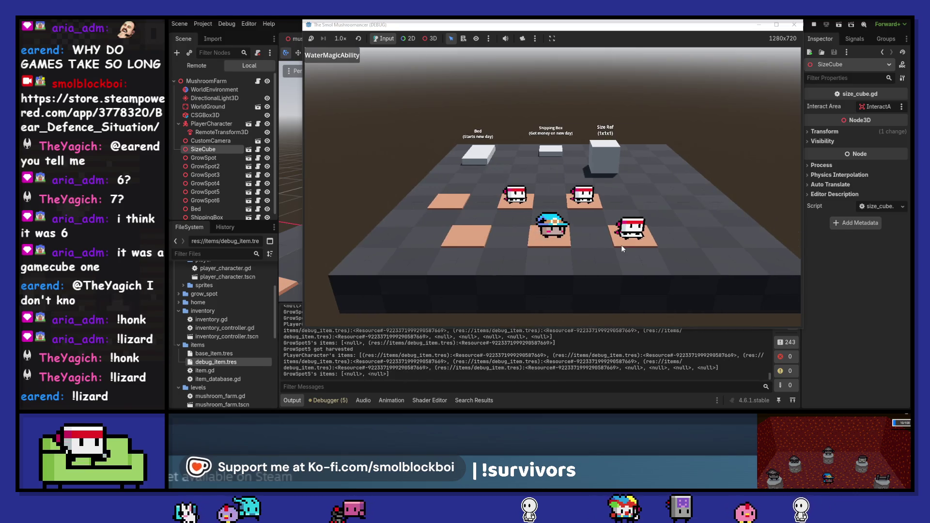
key(w)
key(space)
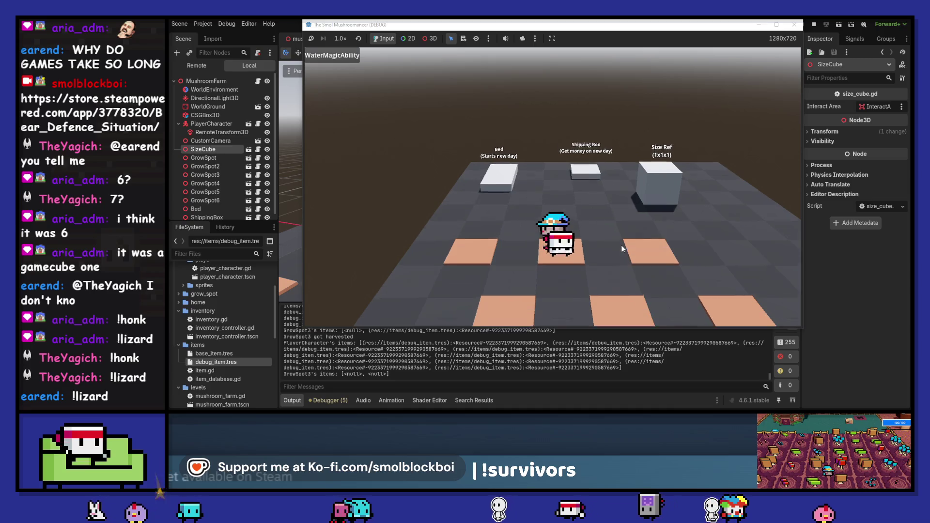
key(w)
key(s)
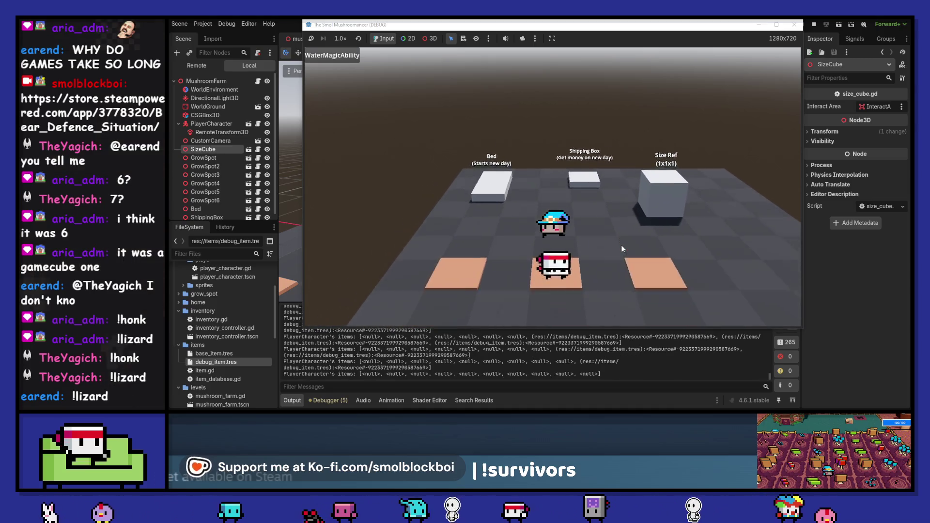
key(space)
key(space)
Ship the harvest at the Shipping Box, then stop the test game.
key(w)
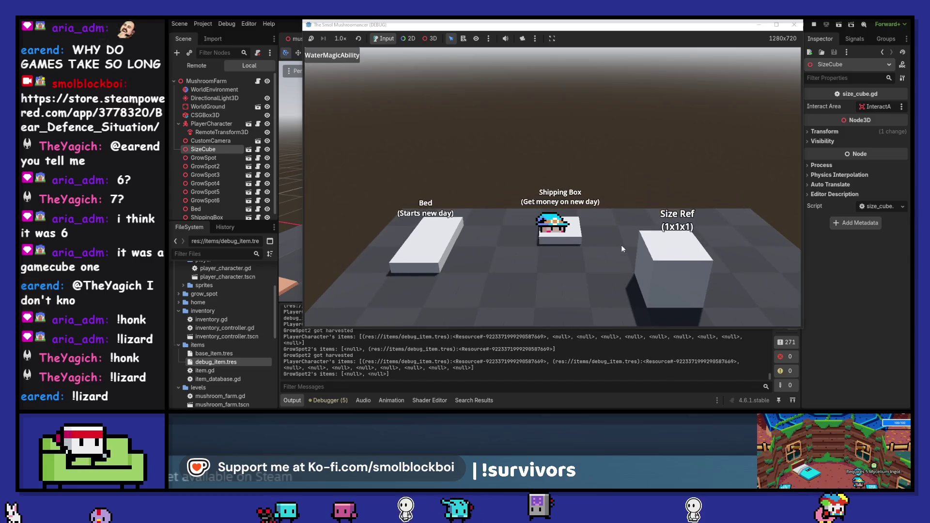
key(space)
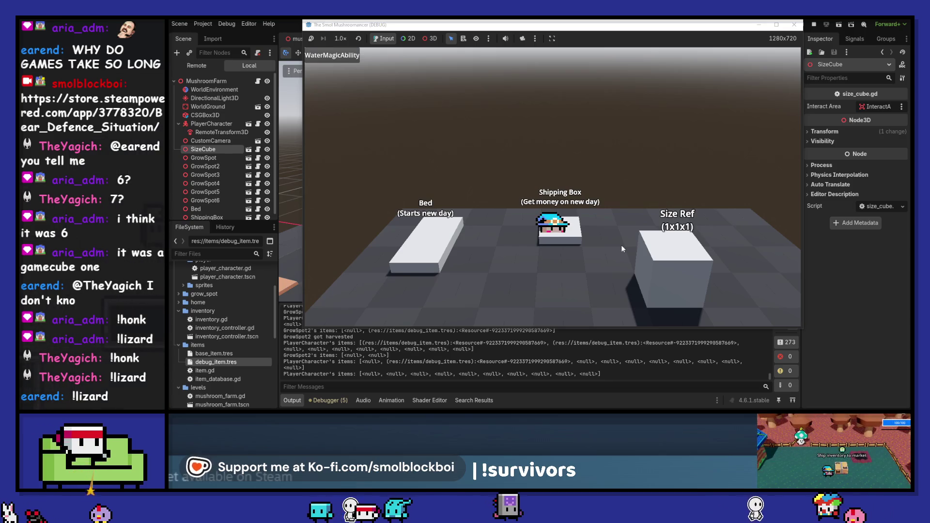
key(a)
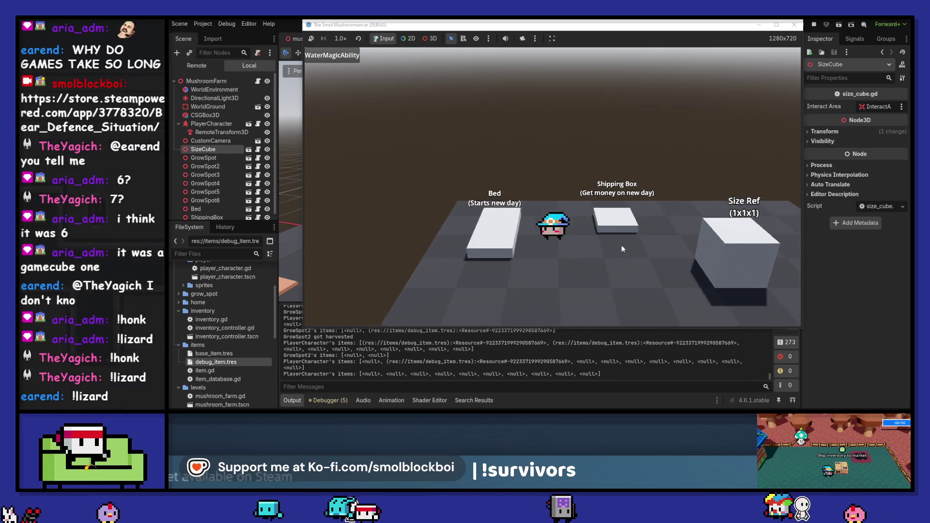
key(d)
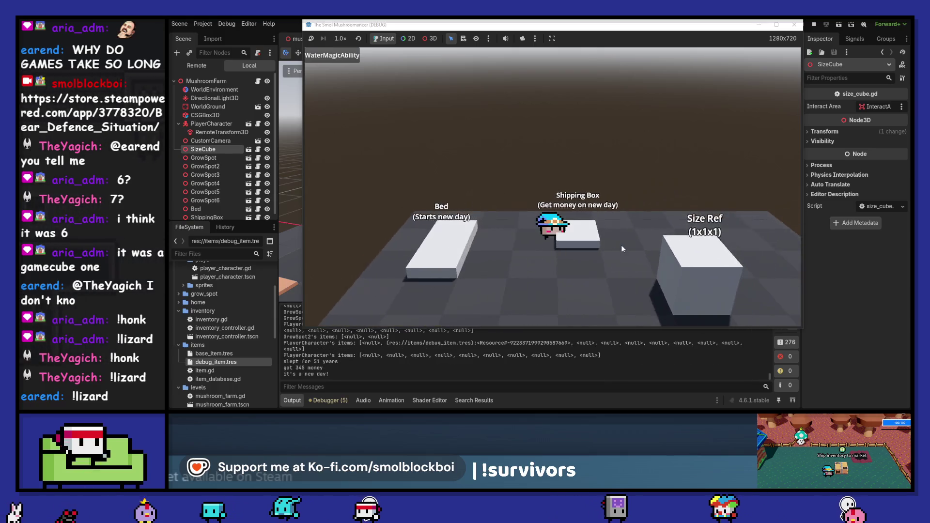
key(s)
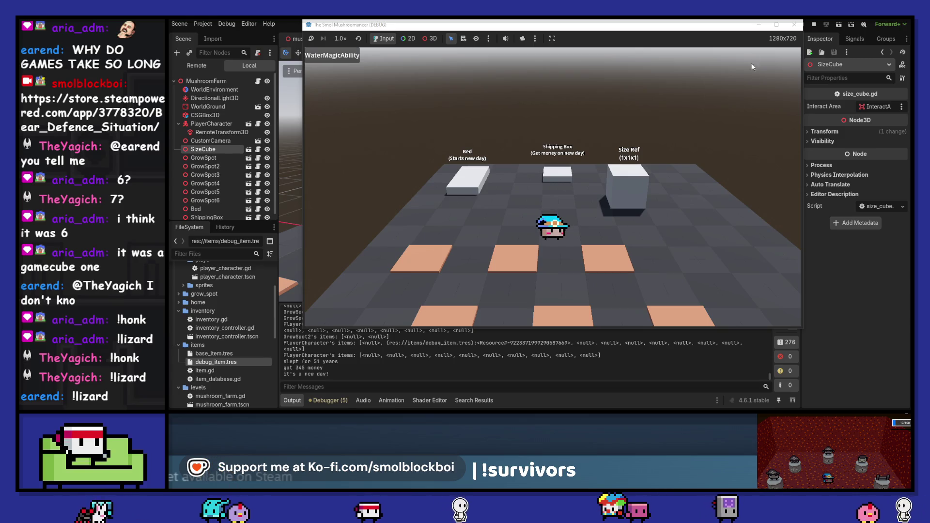
click(795, 26)
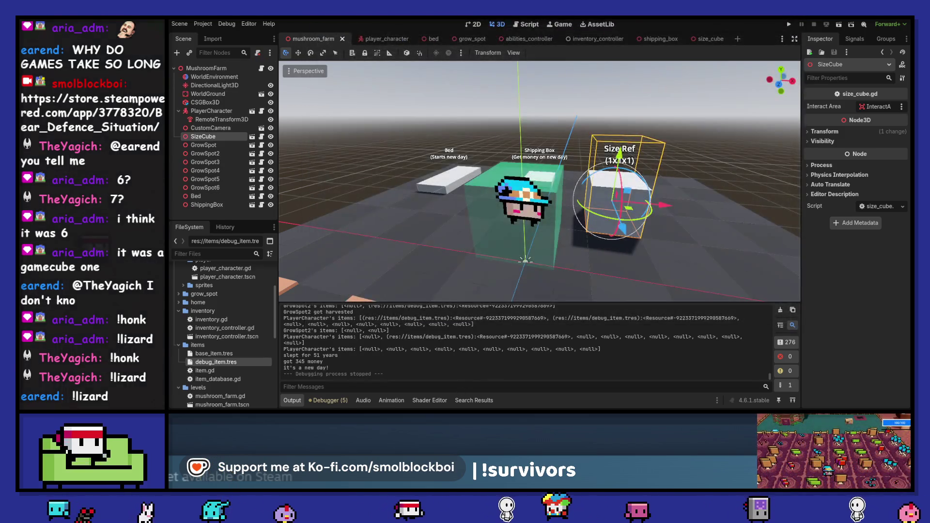